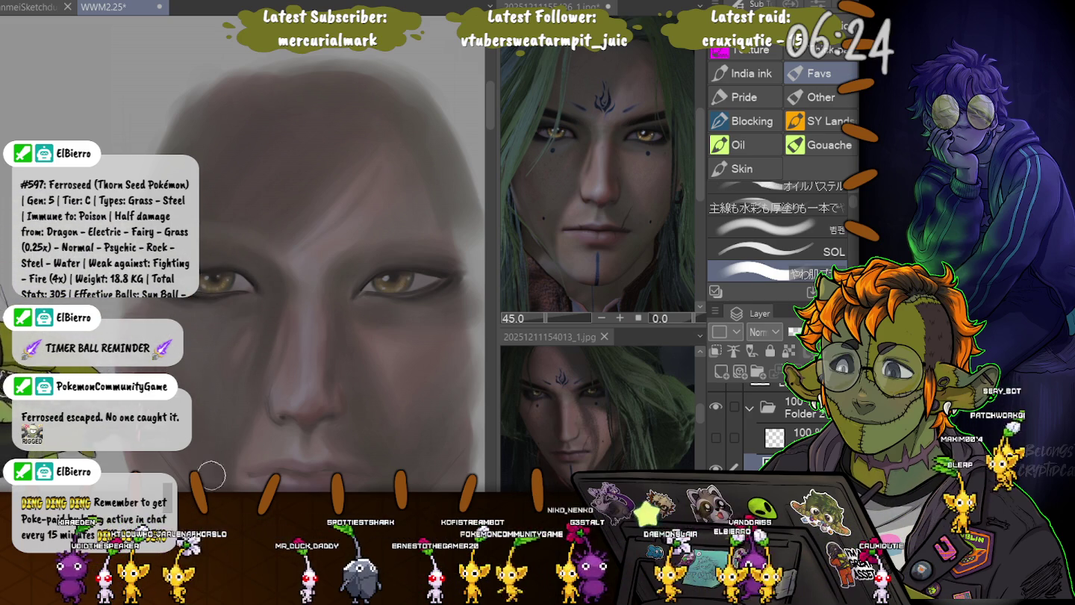
Scroll the canvas down to the man's nose, lips and chin
scroll(147, 319, "down", 3)
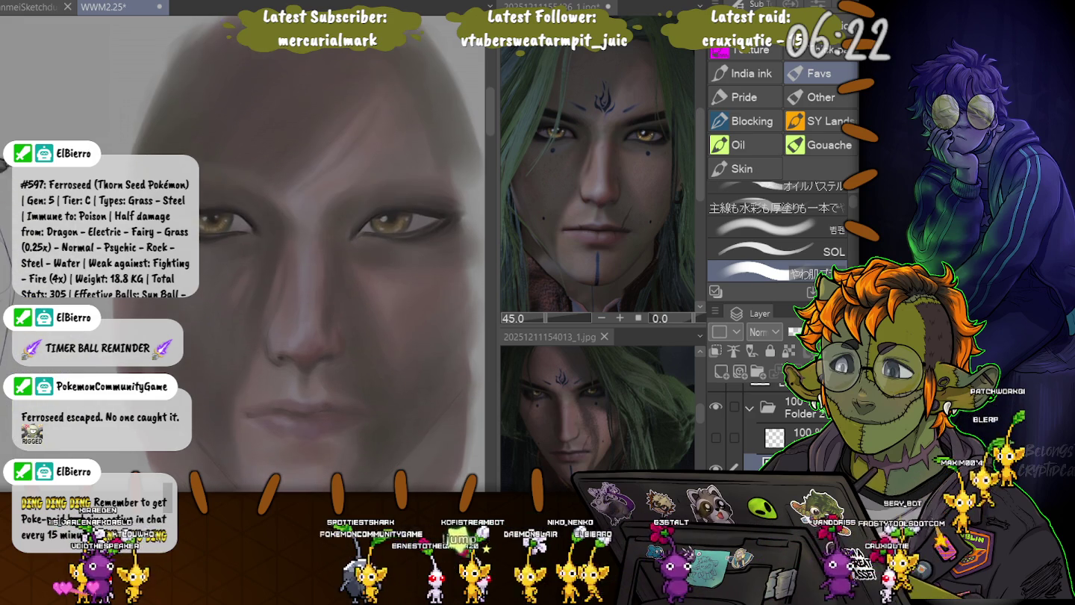
scroll(147, 320, "down", 2)
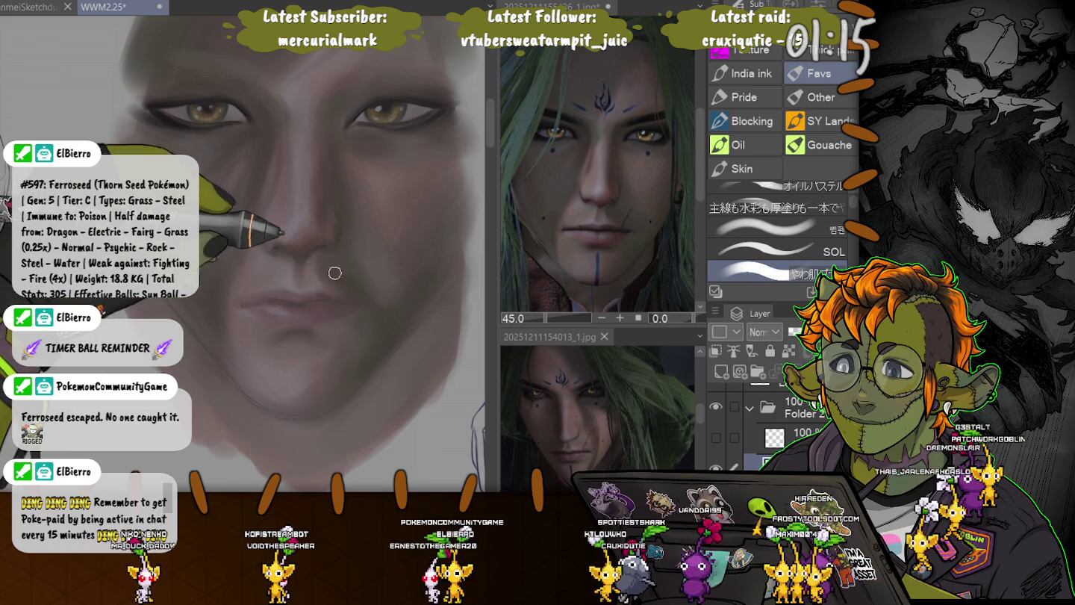
Enlarge the brush and briefly show, then hide, the sketch lineart layer over the face
key("bracketright")
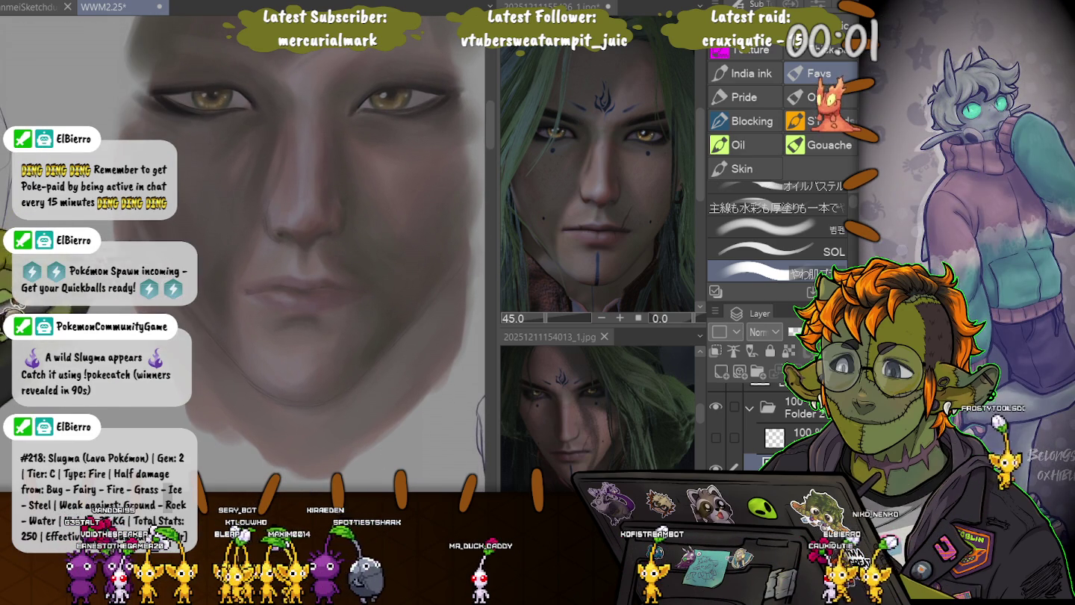
left_click(715, 437)
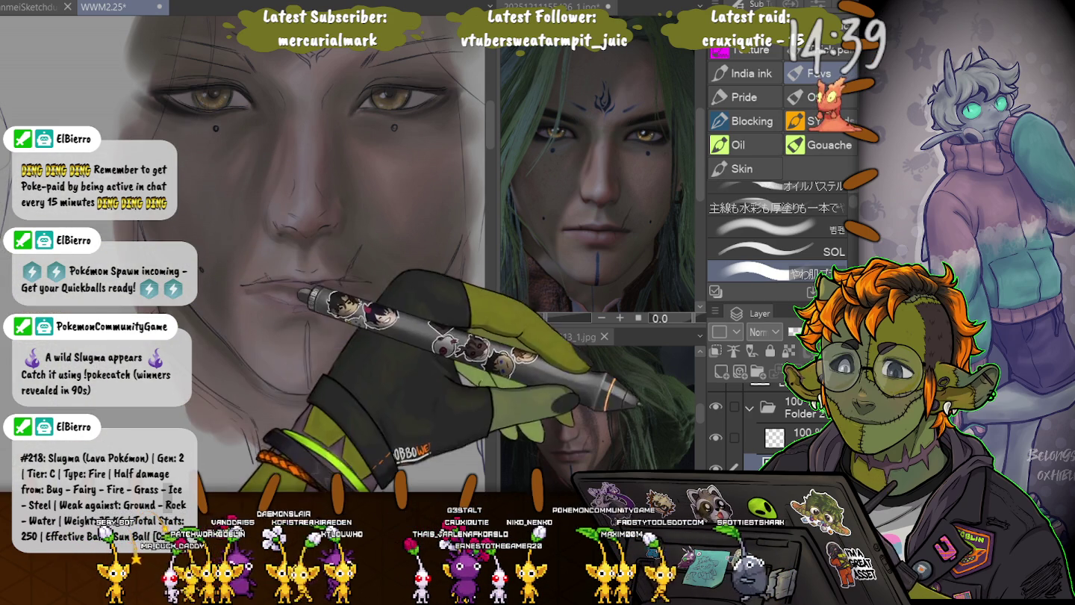
left_click(716, 437)
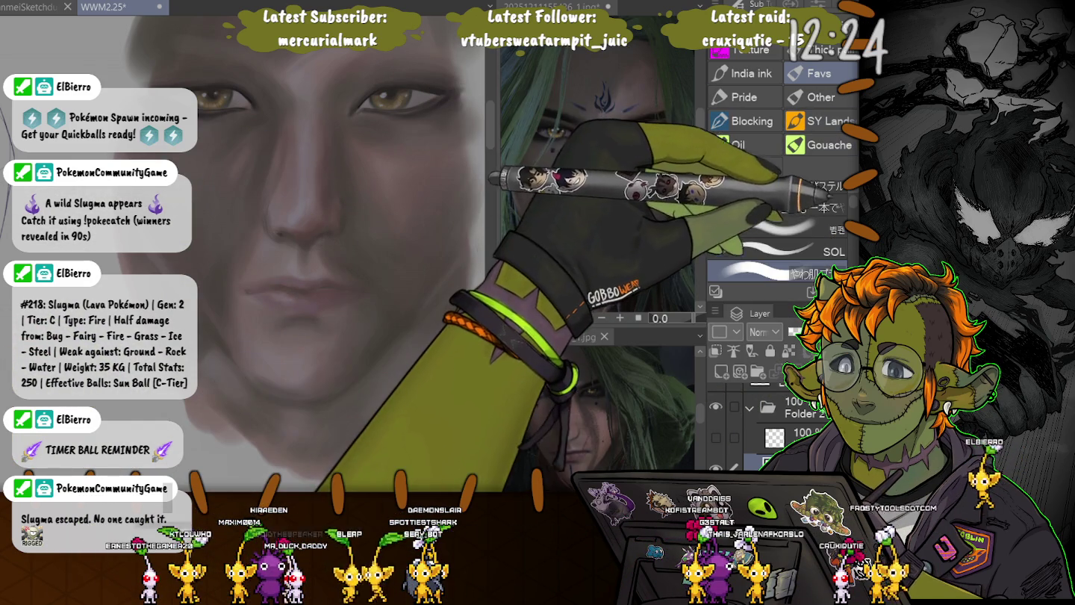
Switch the Sub Tool palette from the pencil set to the painting brush sets
key("p")
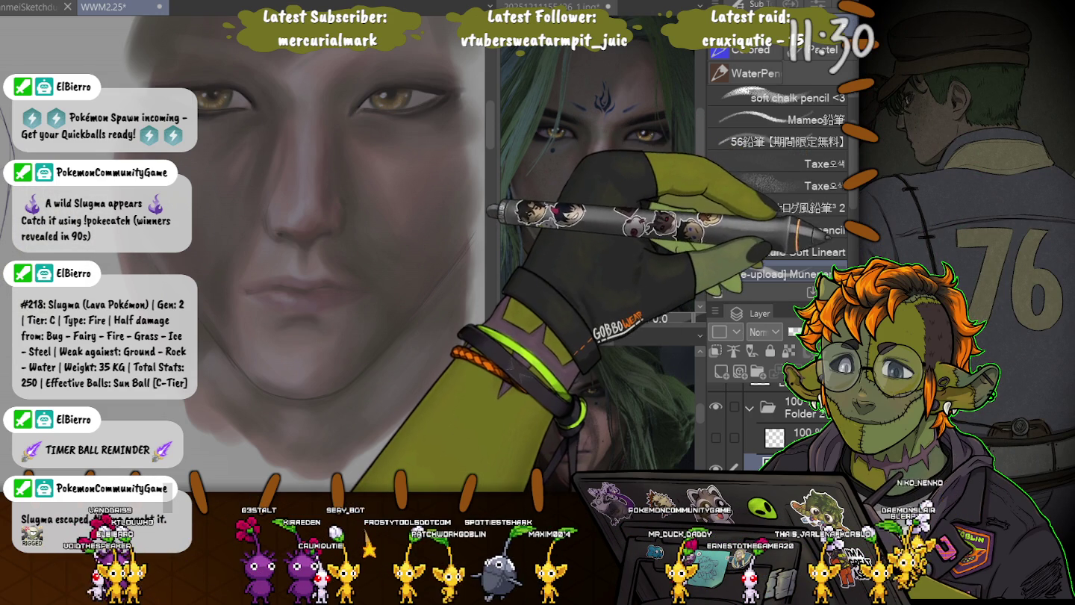
key("b")
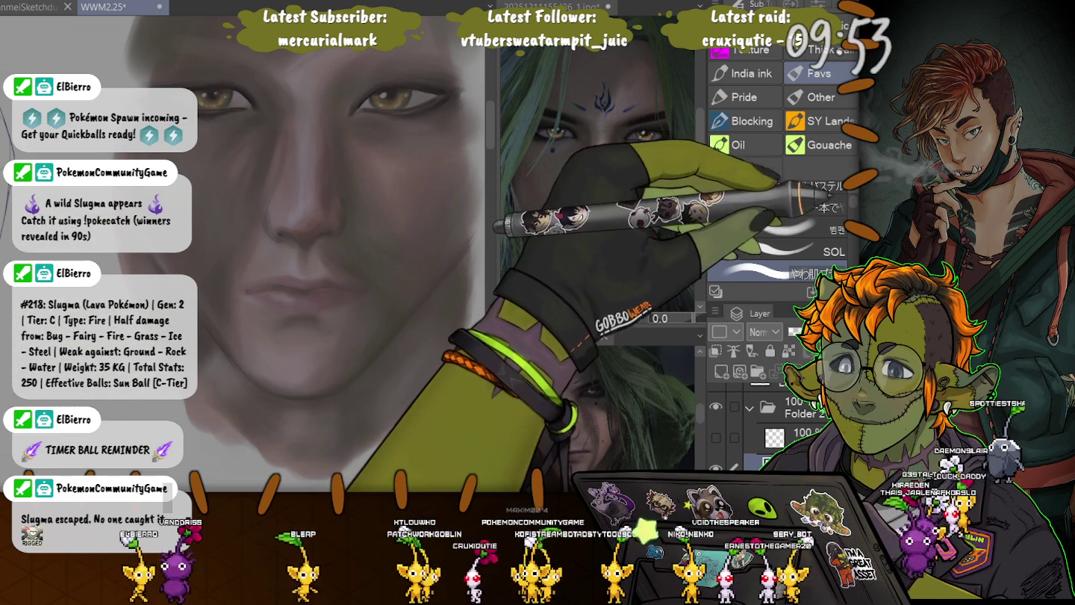
Scroll the Sub Tool list to the pencil group and select the Favs brush group
scroll(776, 179, "down", 3)
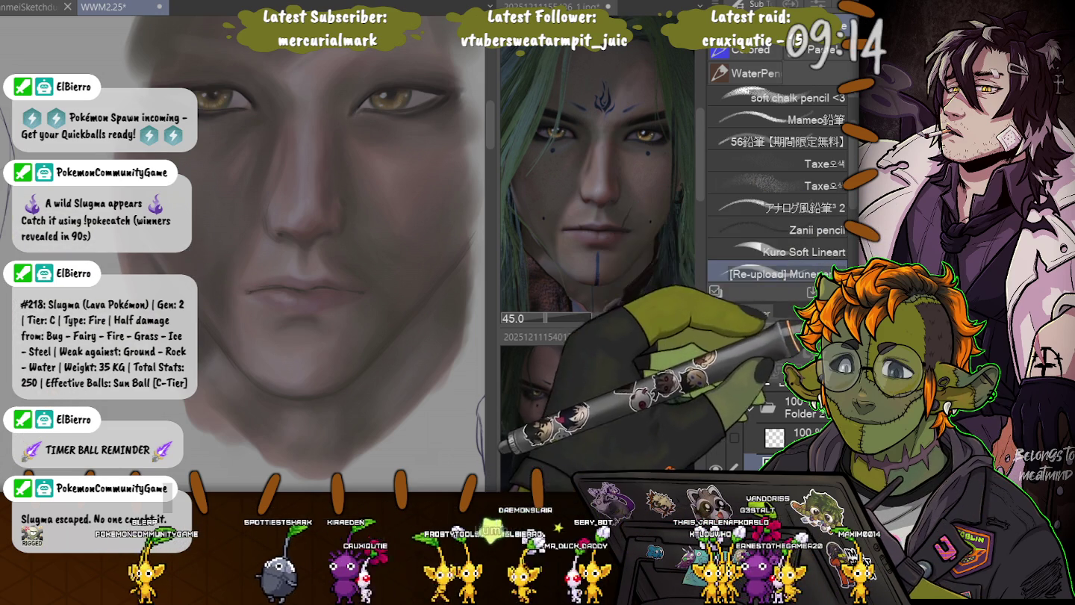
left_click(819, 72)
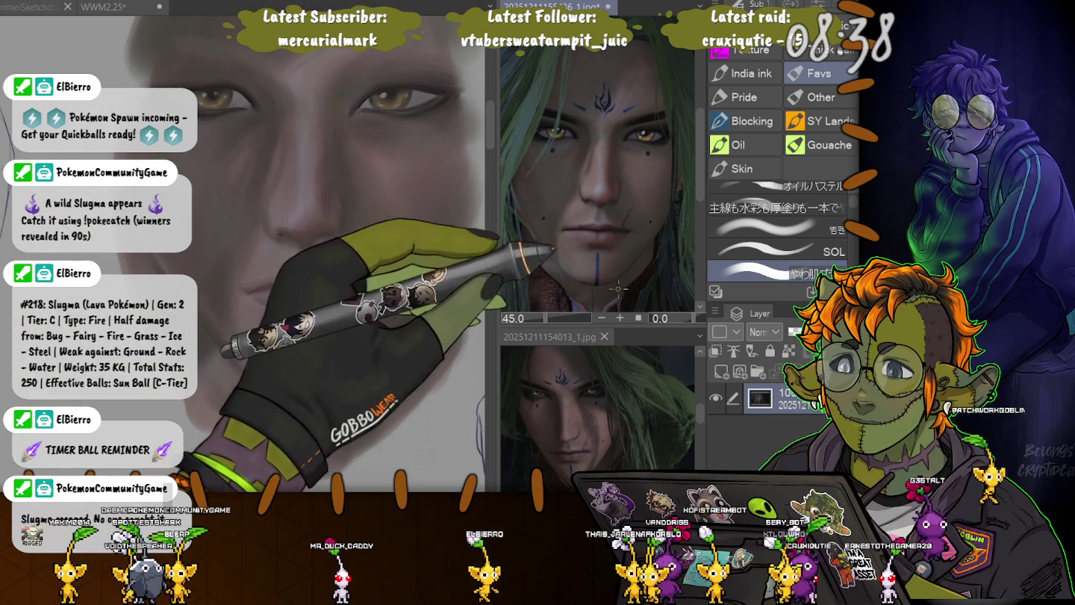
Sample a lip skin colour from the reference photo with the Eyedropper
left_click(539, 196, "alt")
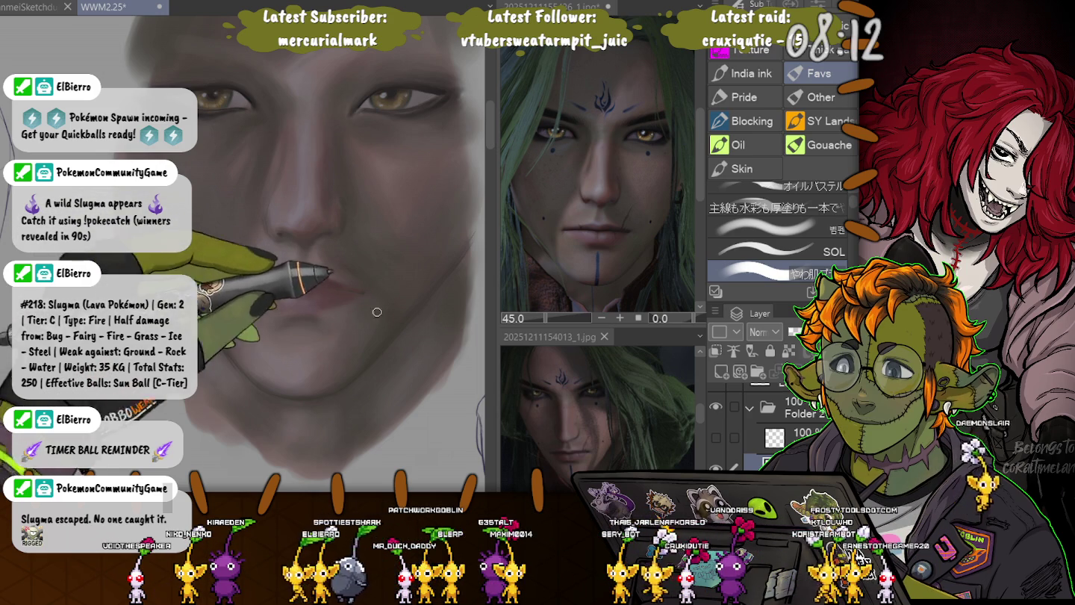
Stroke the sampled pinker tone along the man's upper lip
left_click_drag(317, 277, 324, 281)
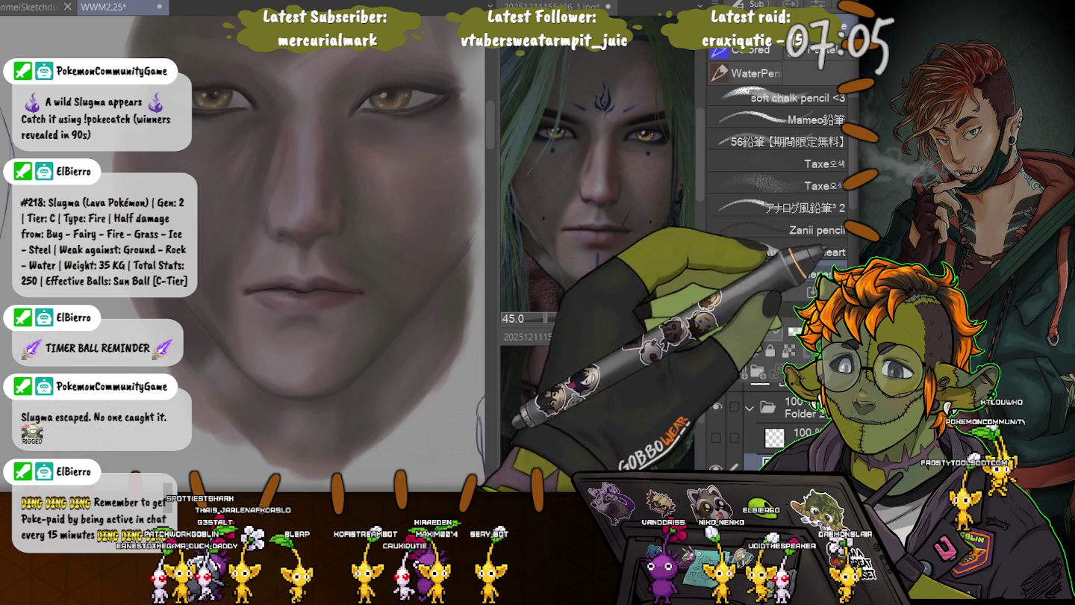
Scroll back up toward the eyes and switch to the Liquify tool
scroll(776, 225, "up", 3)
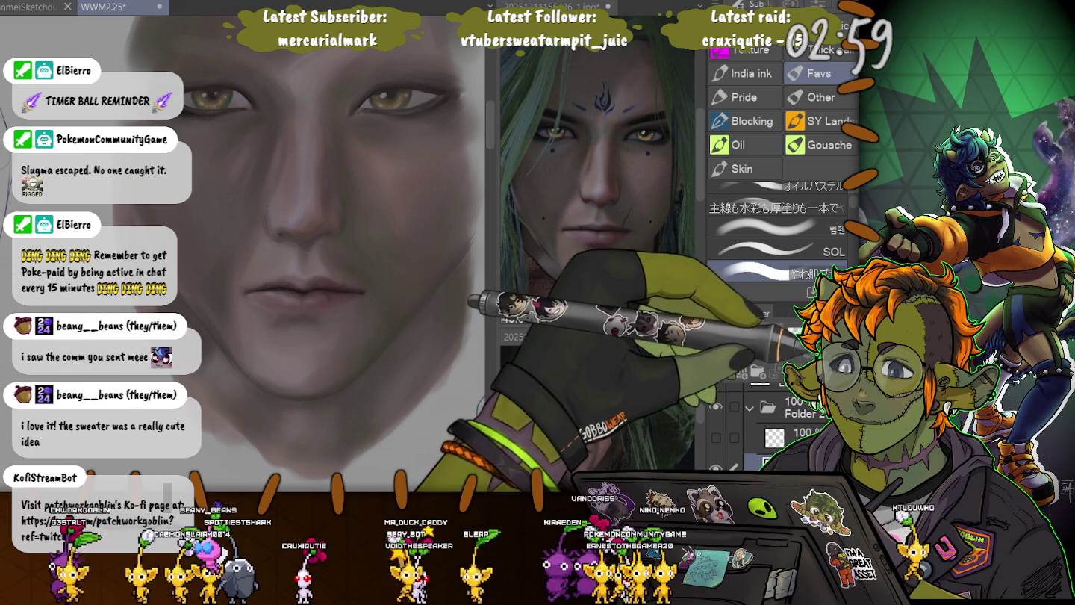
key("j")
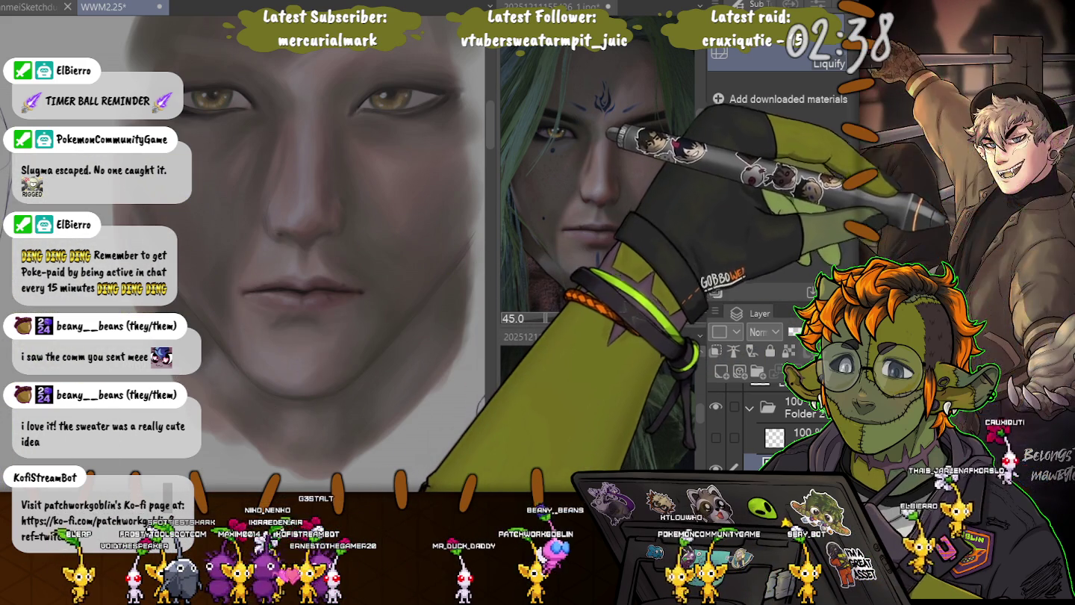
Return from Liquify to the painting brushes
key("b")
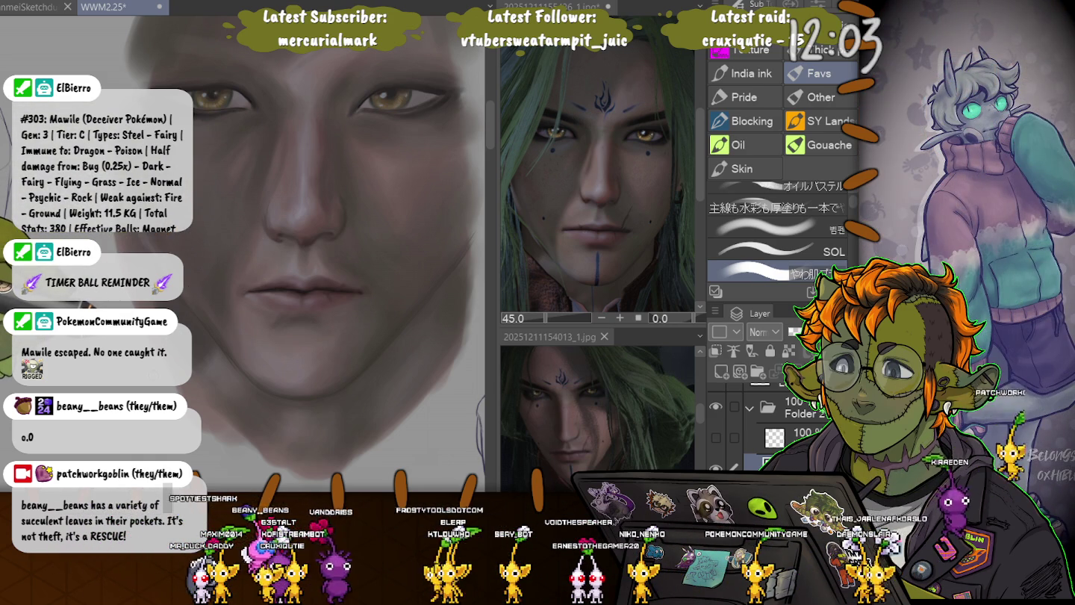
Save the portrait's progress with Ctrl+S
key("ctrl+s")
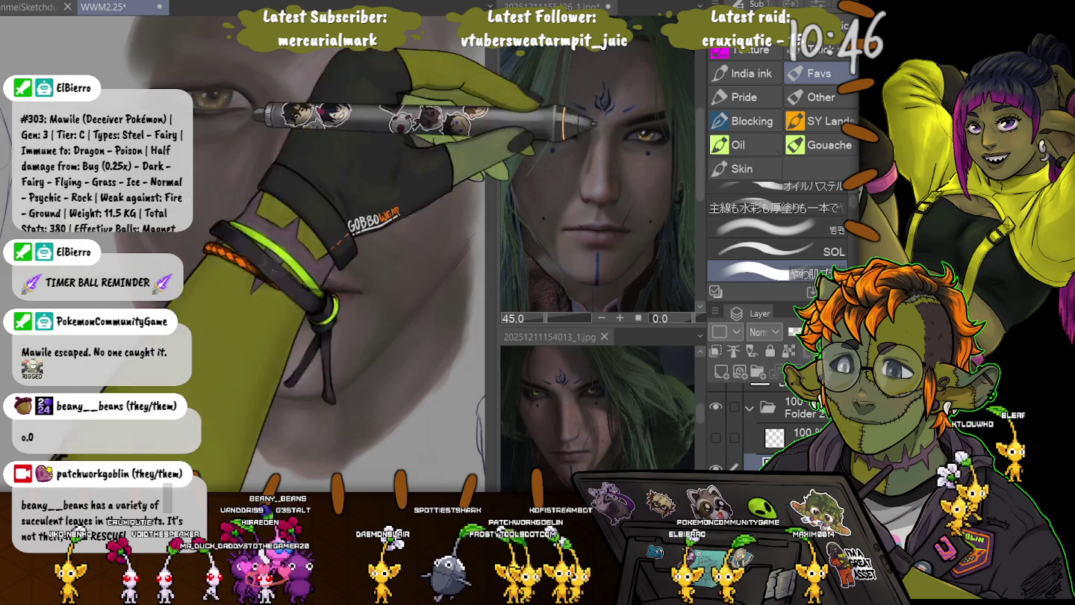
Cycle the blender sub tools to the Shading Blend (まったりなじませ) brush
key("j")
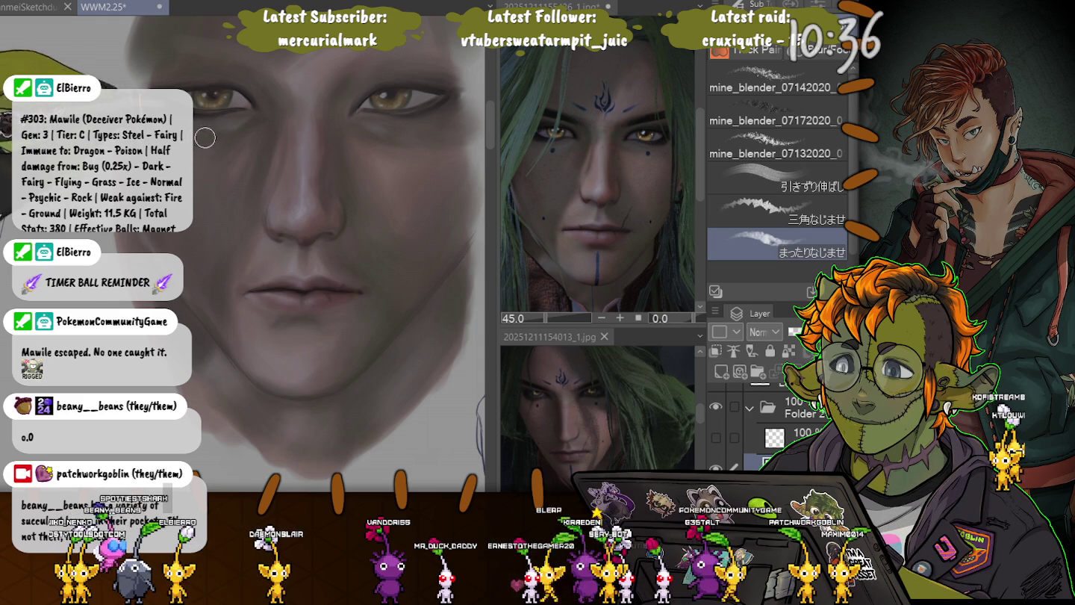
key("j")
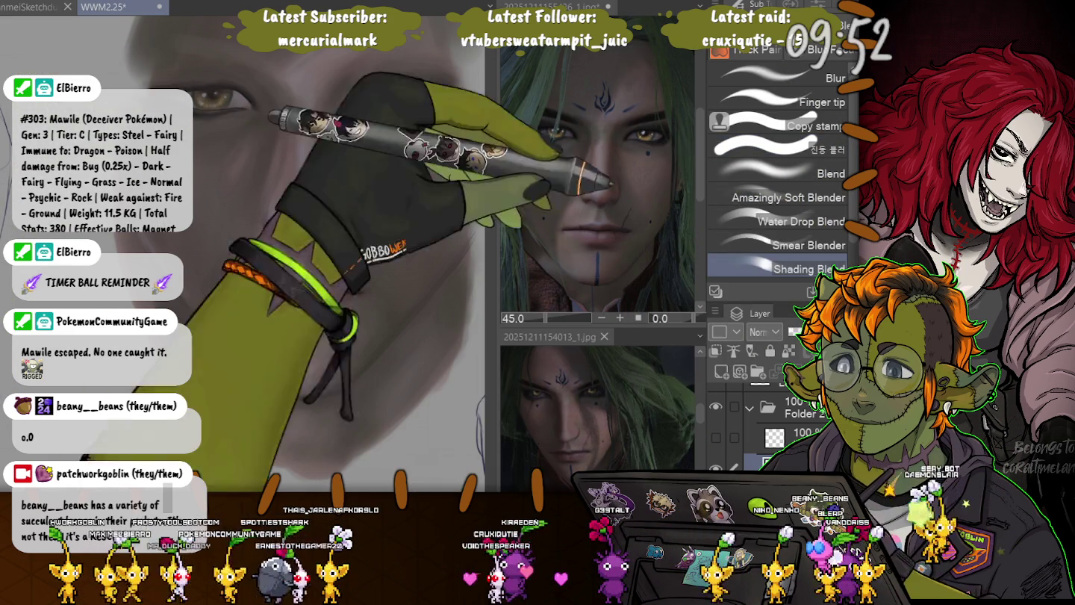
Blend the face's skin shading smoothly with a shrunken Shading Blend brush
key("p")
key("b")
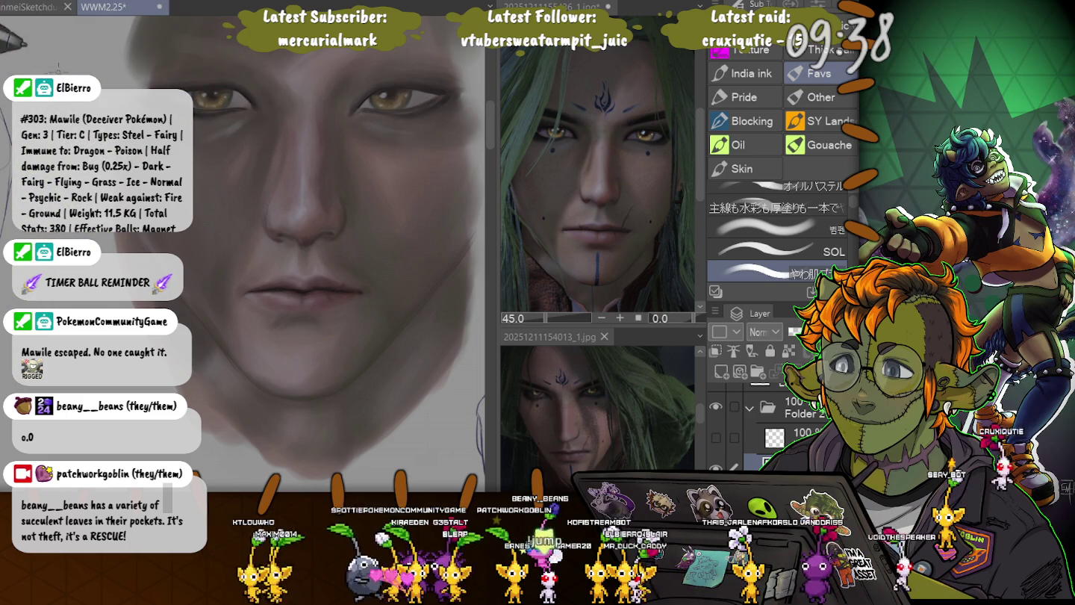
key("j")
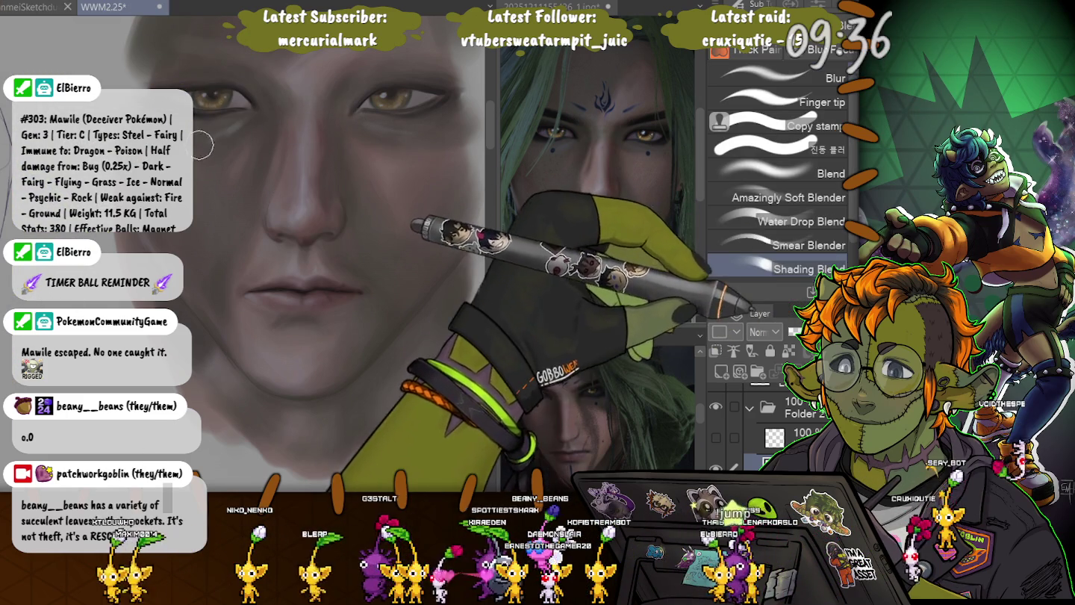
key("bracketleft")
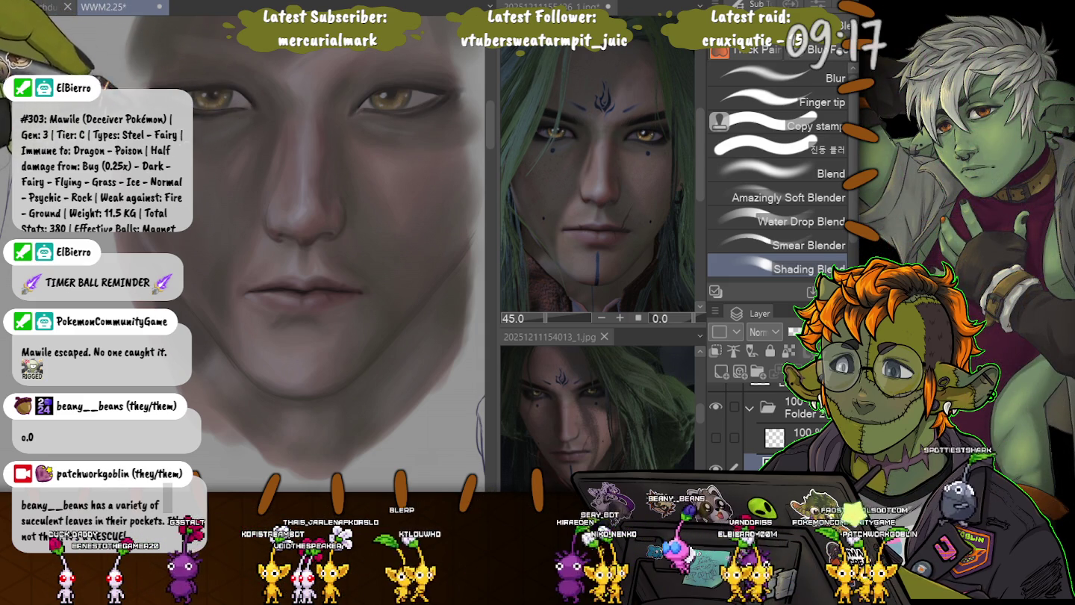
left_click(814, 72)
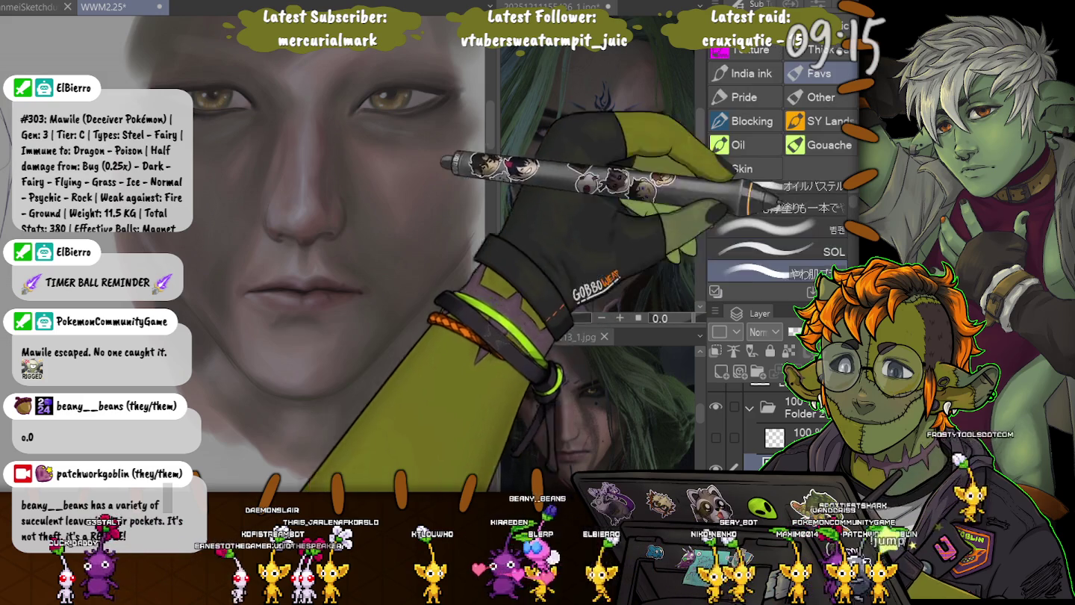
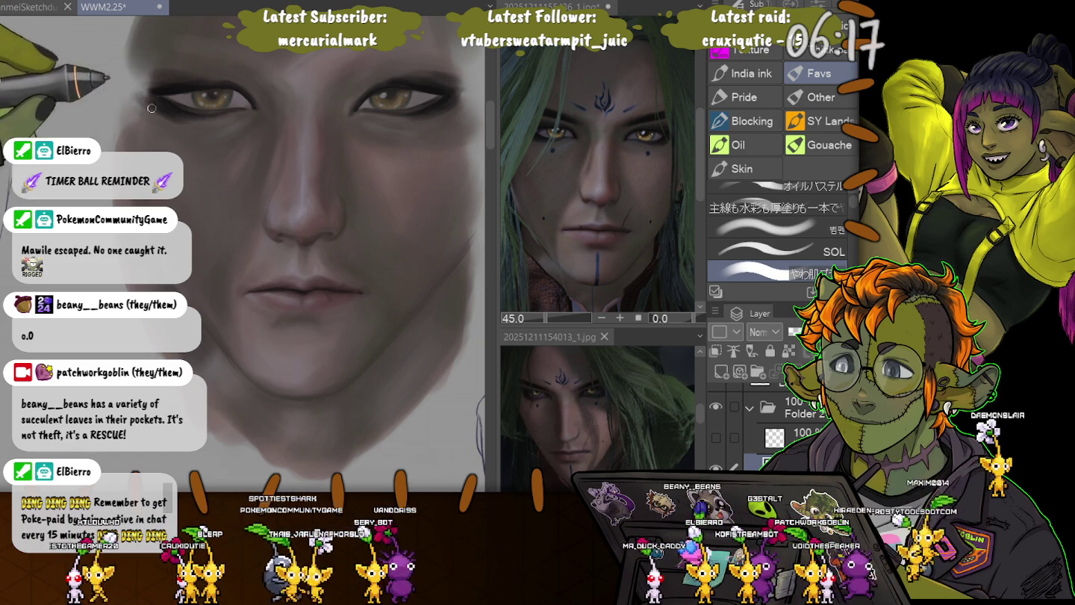
Switch the Sub Tool palette to the Blend tools with J, then show the Favs brushes
key("j")
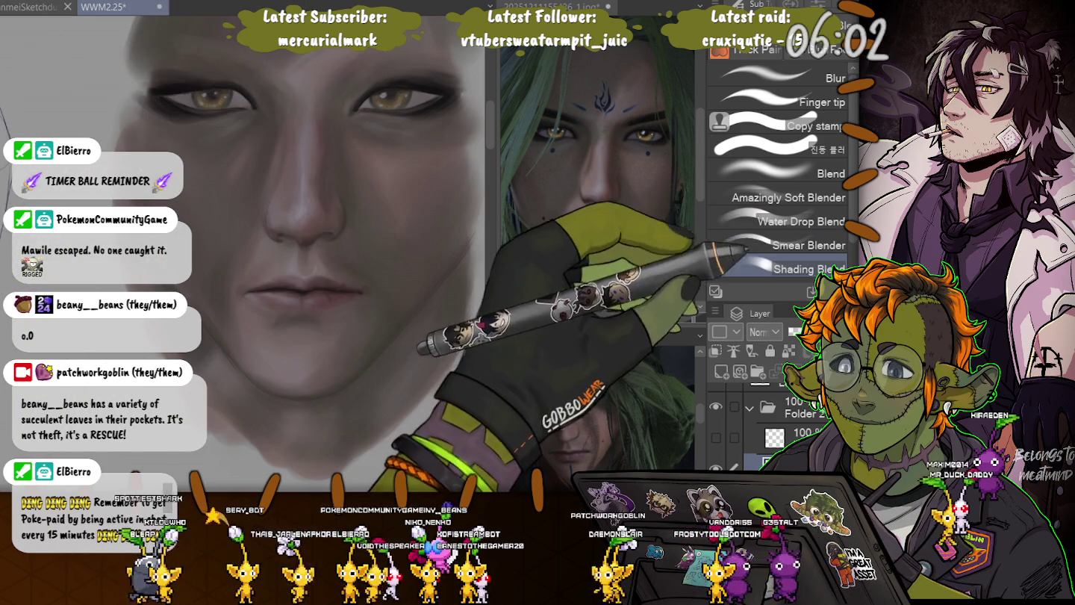
left_click(821, 49)
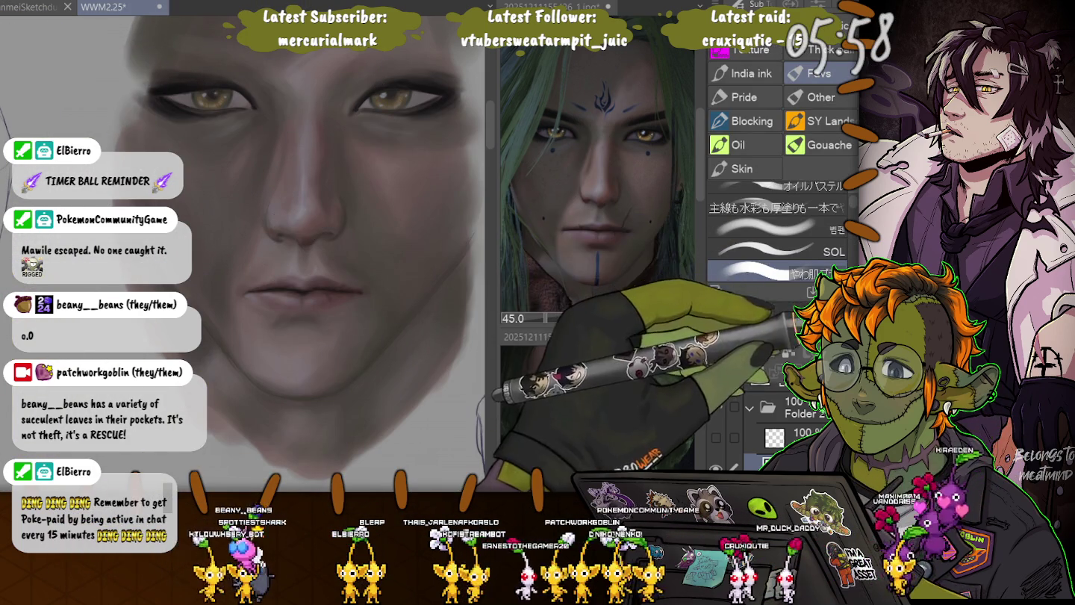
Switch back to the Blend tools, then return to the painting brush groups with B
key("j")
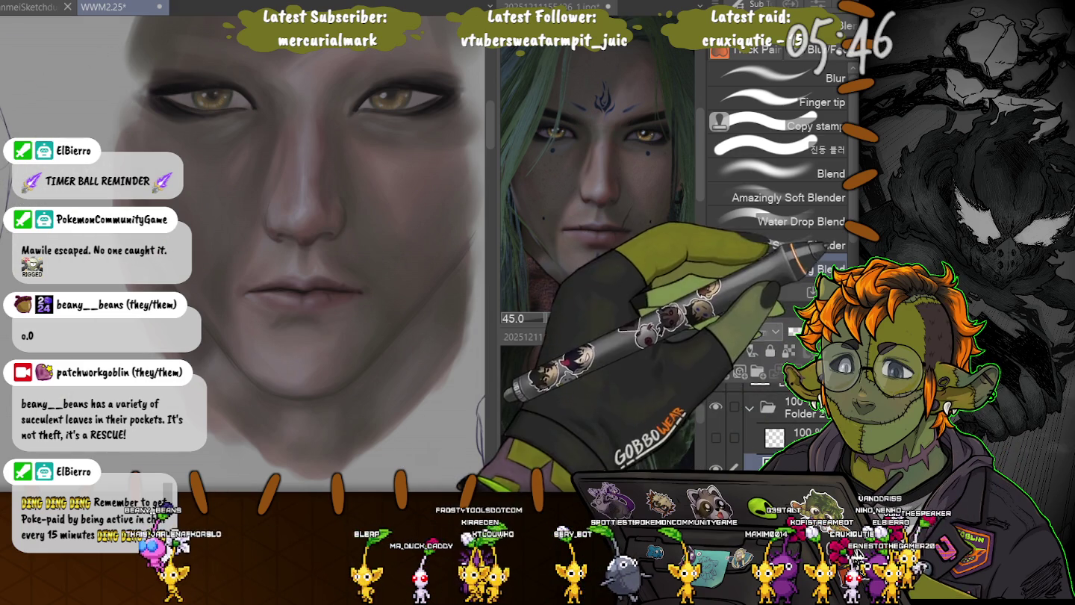
key("b")
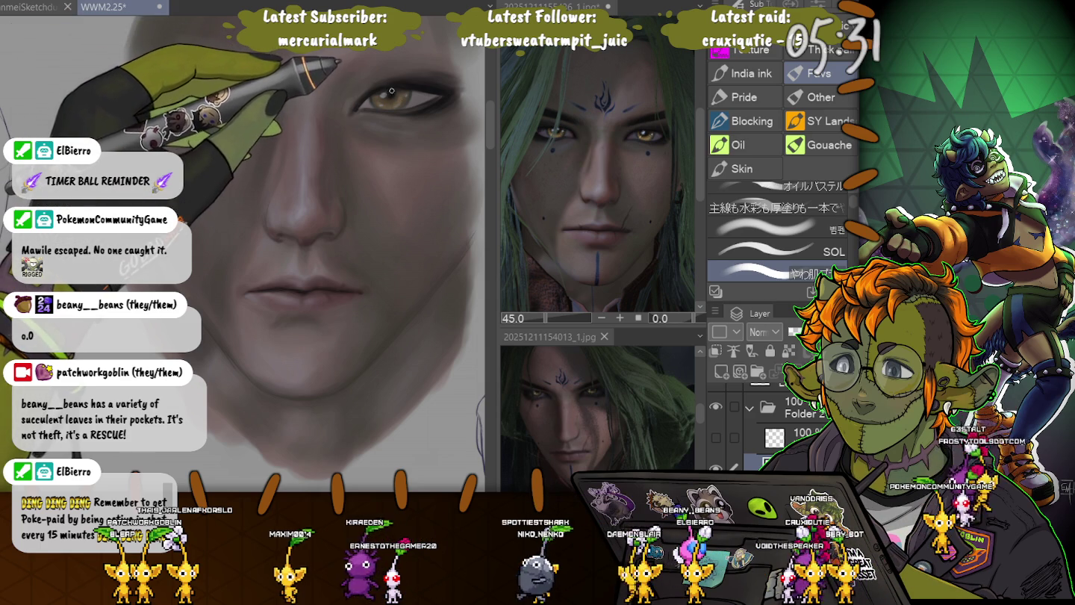
Undo the last stroke of the cheek and jaw shading
key("ctrl+z")
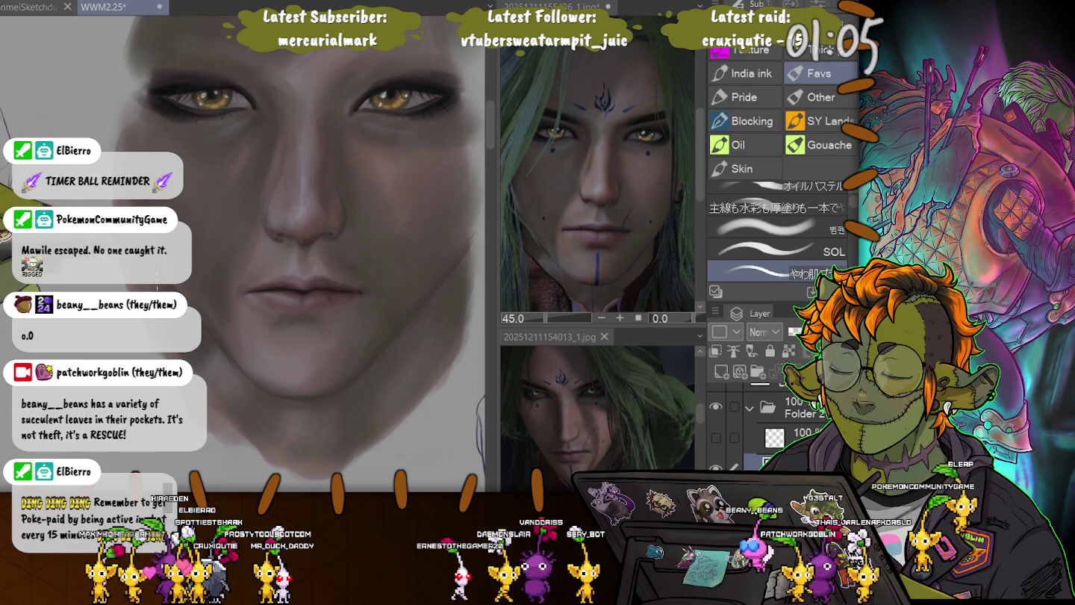
Zoom out and back in on the portrait's mouth and chin
scroll(299, 246, "down", 1)
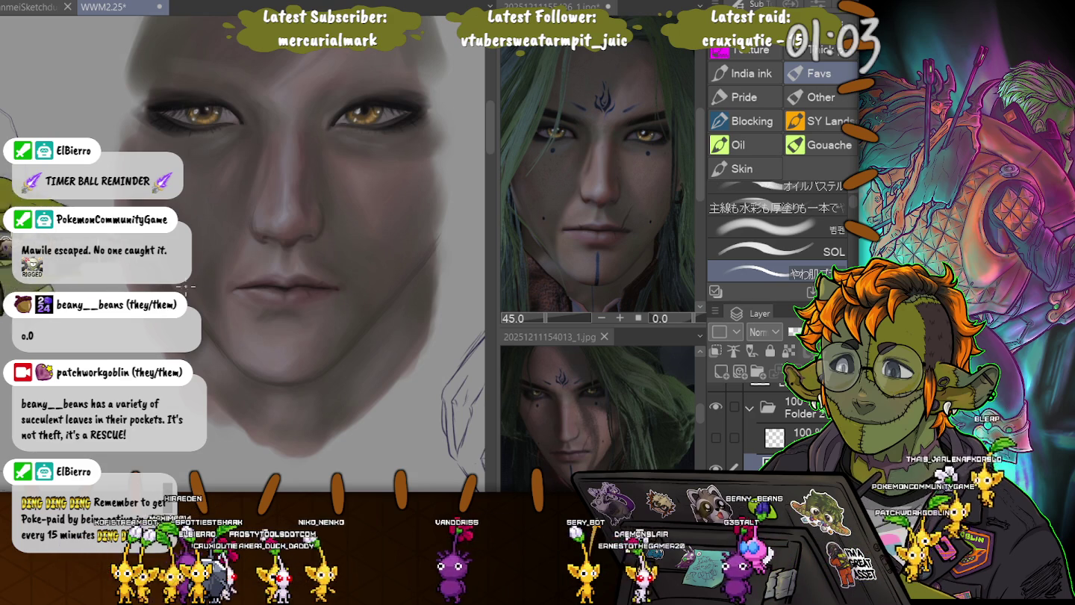
scroll(225, 315, "up", 2)
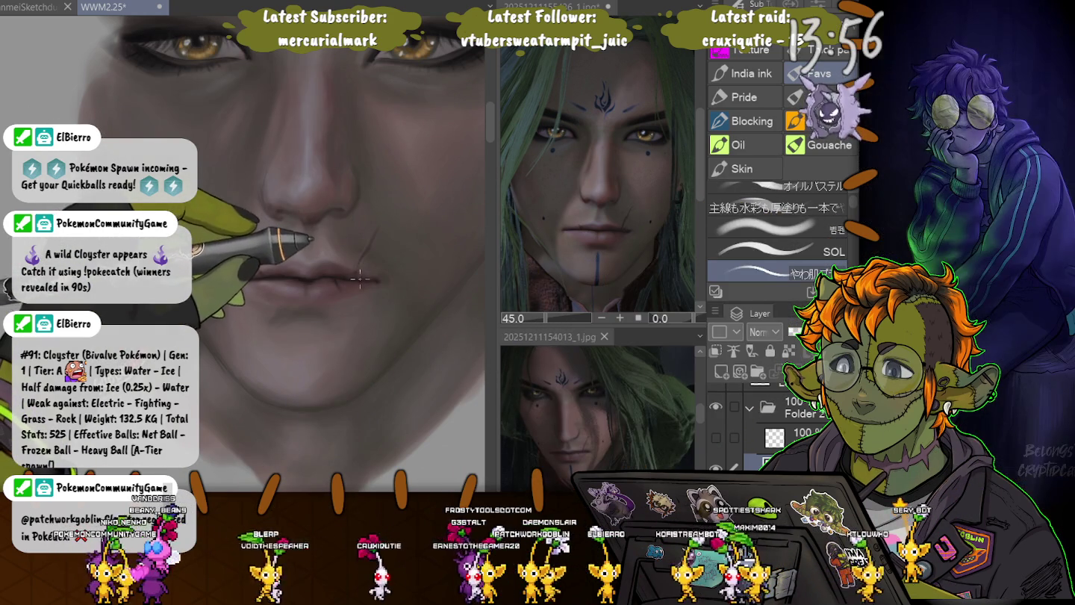
Paint a short dark crease line just below the nose
left_click_drag(367, 245, 356, 275)
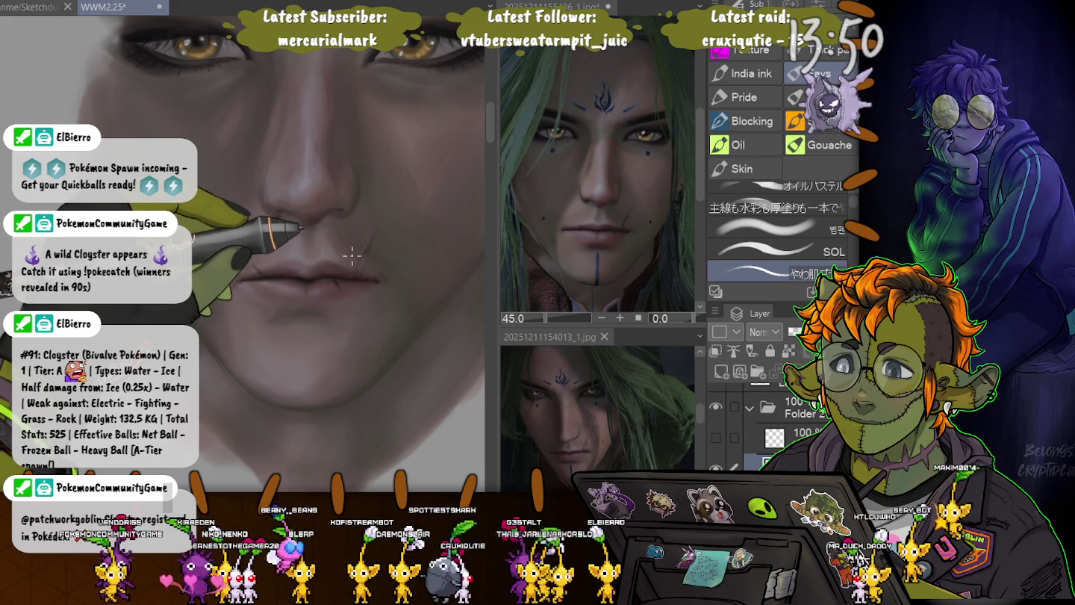
Add two dark creases, one left of the philtrum and one beside the lip corner
left_click_drag(270, 227, 265, 258)
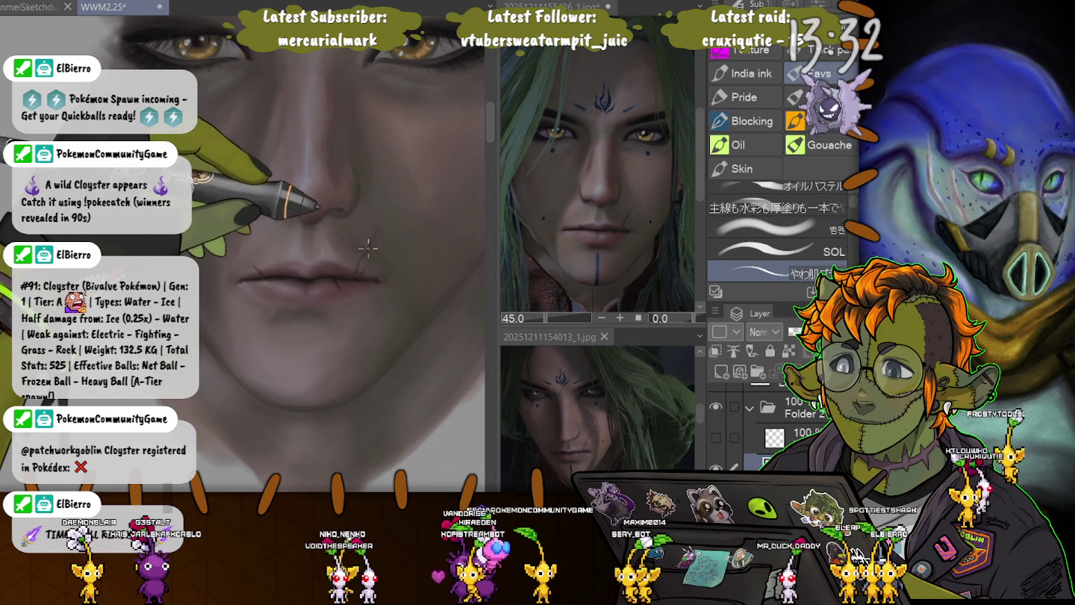
left_click_drag(364, 221, 354, 258)
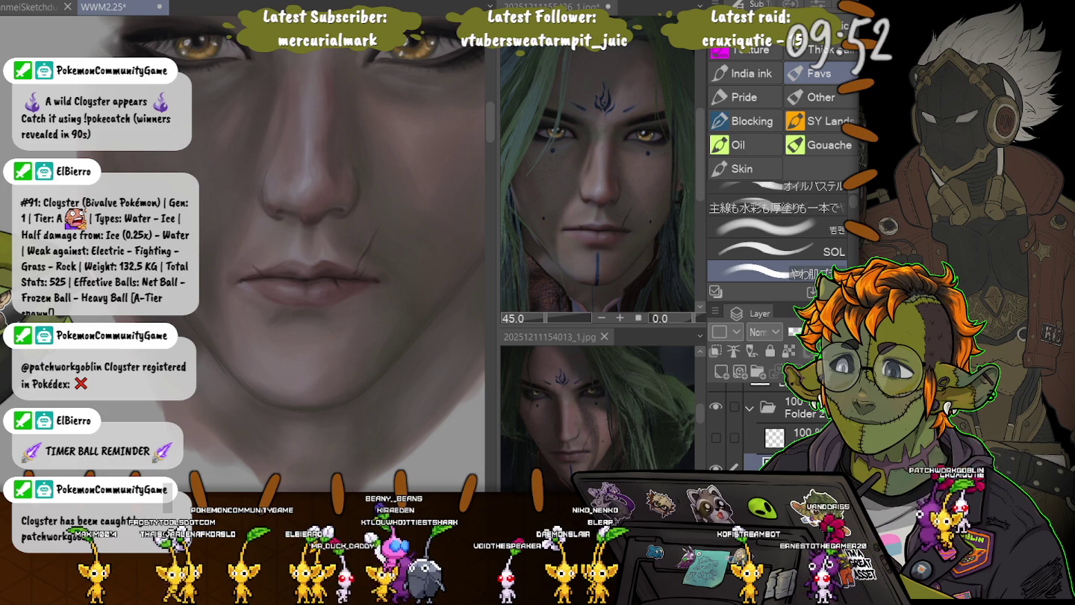
Cycle from the brush through Fill to Liquify, then return to the painting brush
key("g")
key("j")
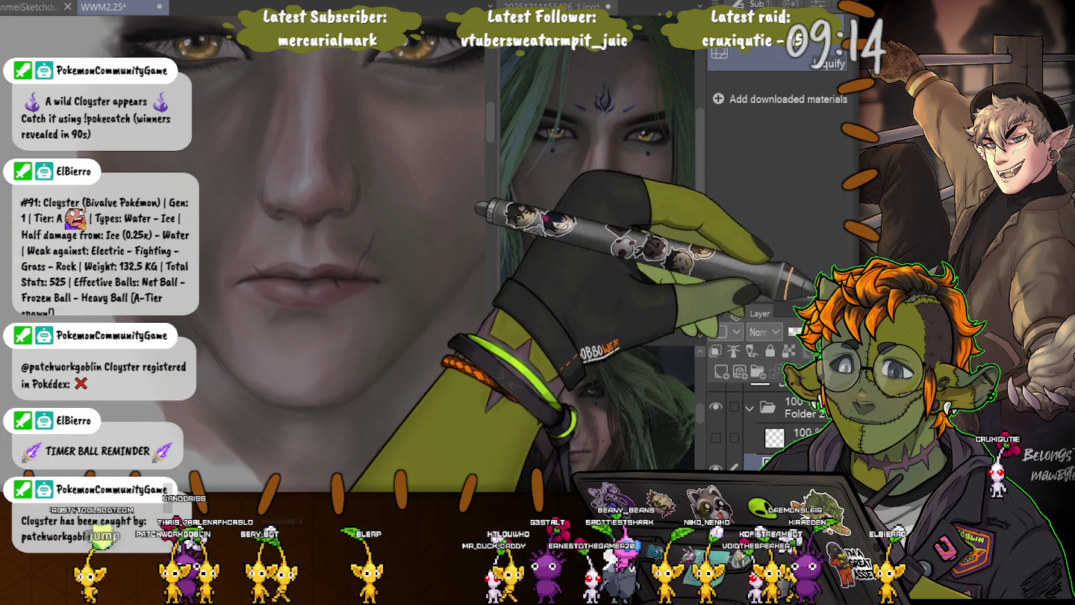
key("b")
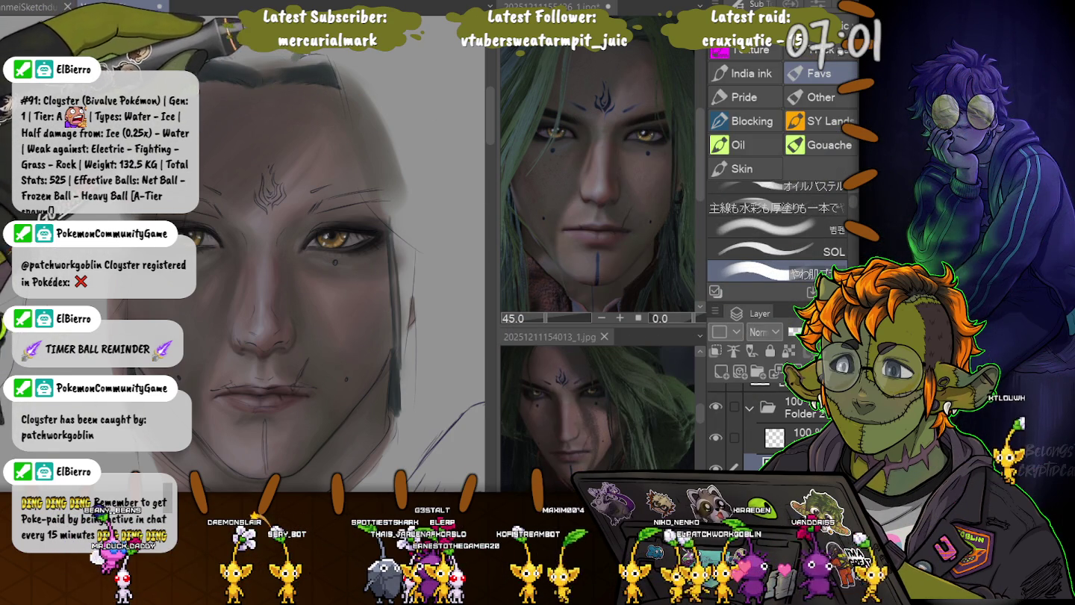
left_click_drag(332, 49, 351, 136)
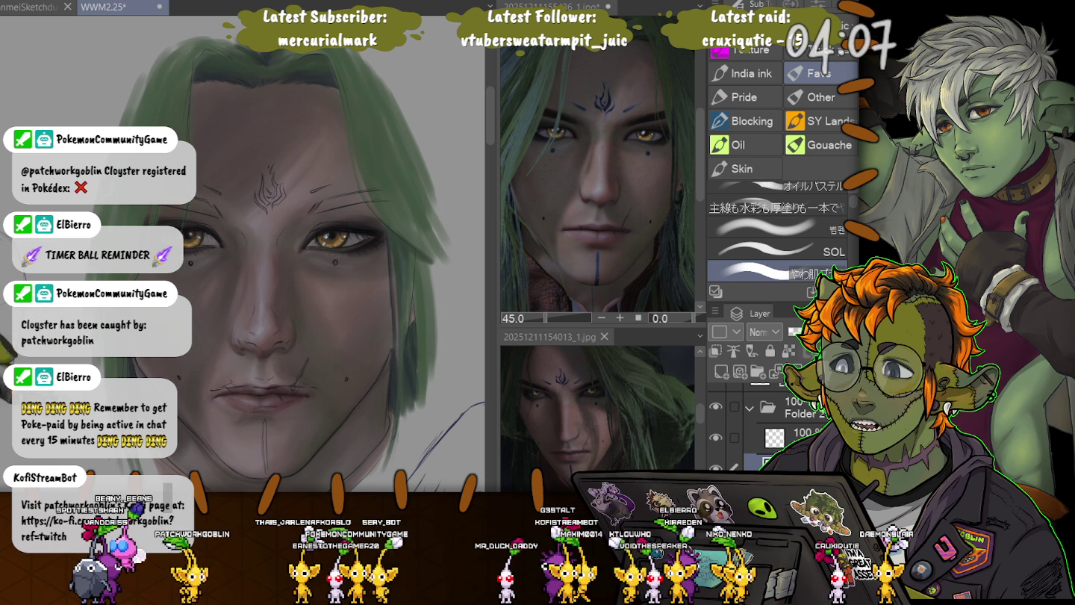
Sketch eyebrow strokes above the right eye, merge the layer down, and sample a skin colour
left_click_drag(310, 193, 373, 196)
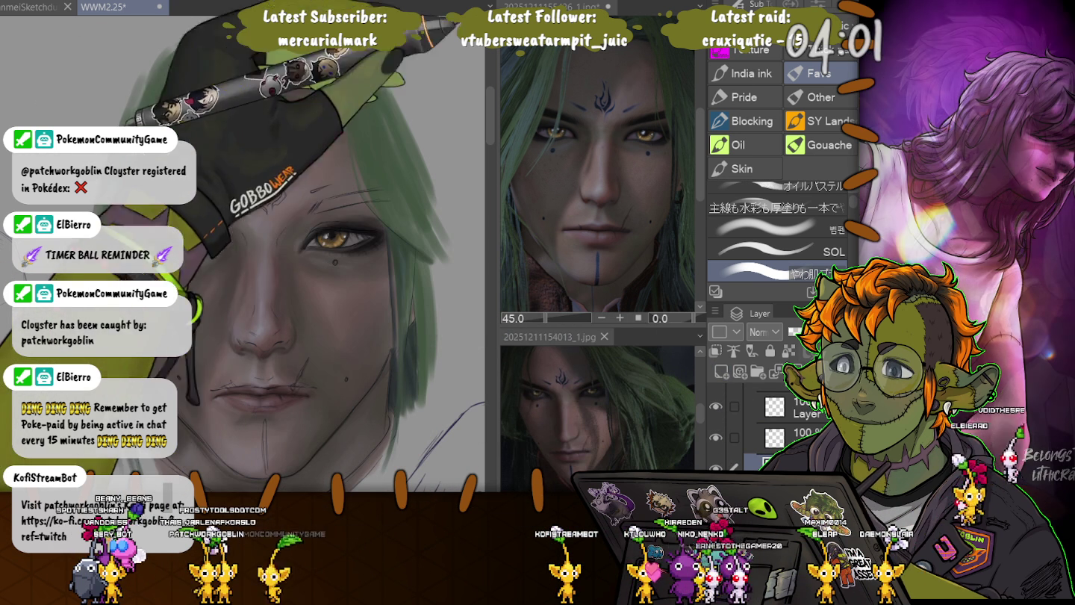
key("ctrl+e")
key("i")
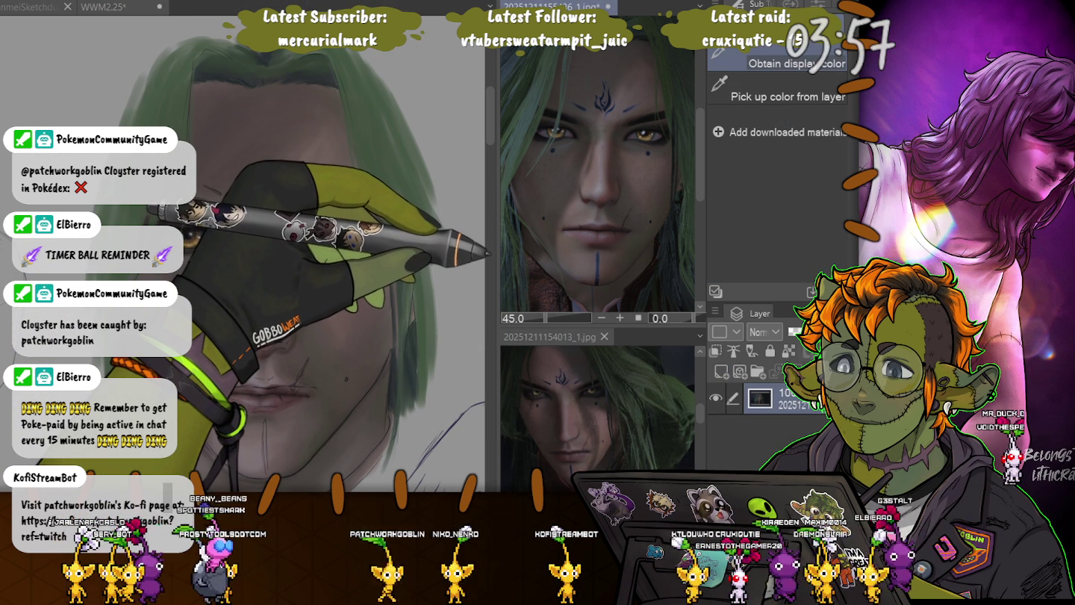
key("b")
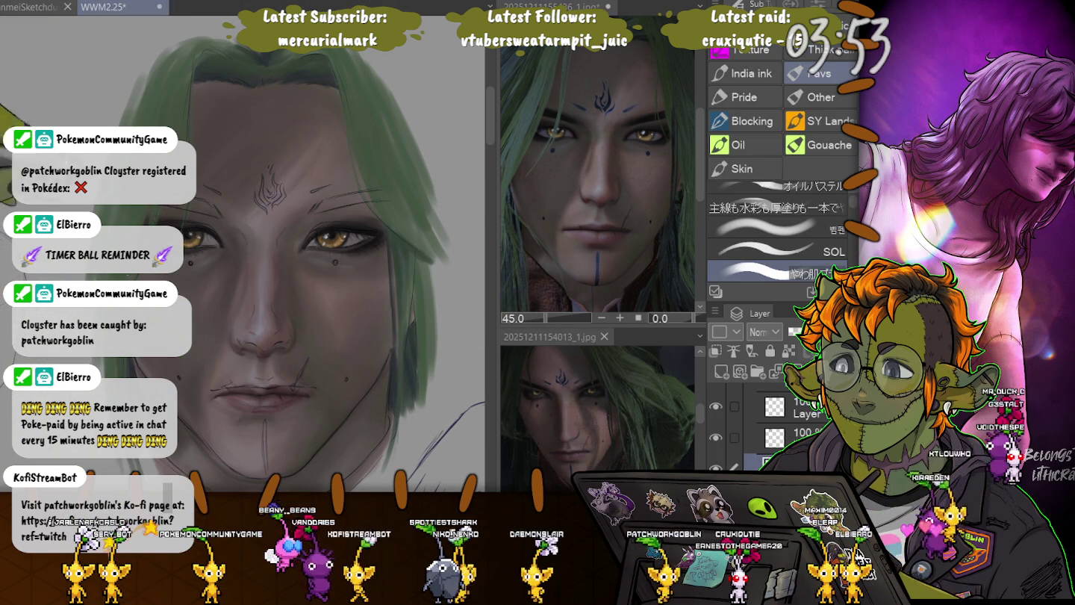
scroll(295, 261, "down", 3)
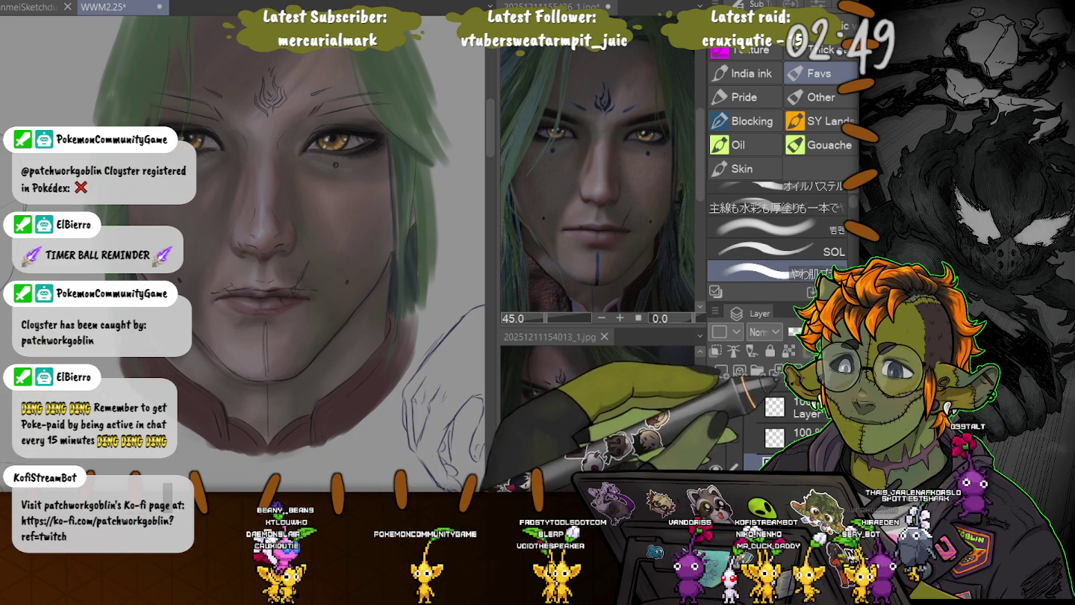
Hide the face line-art sketch layer in the Layer panel
left_click(715, 406)
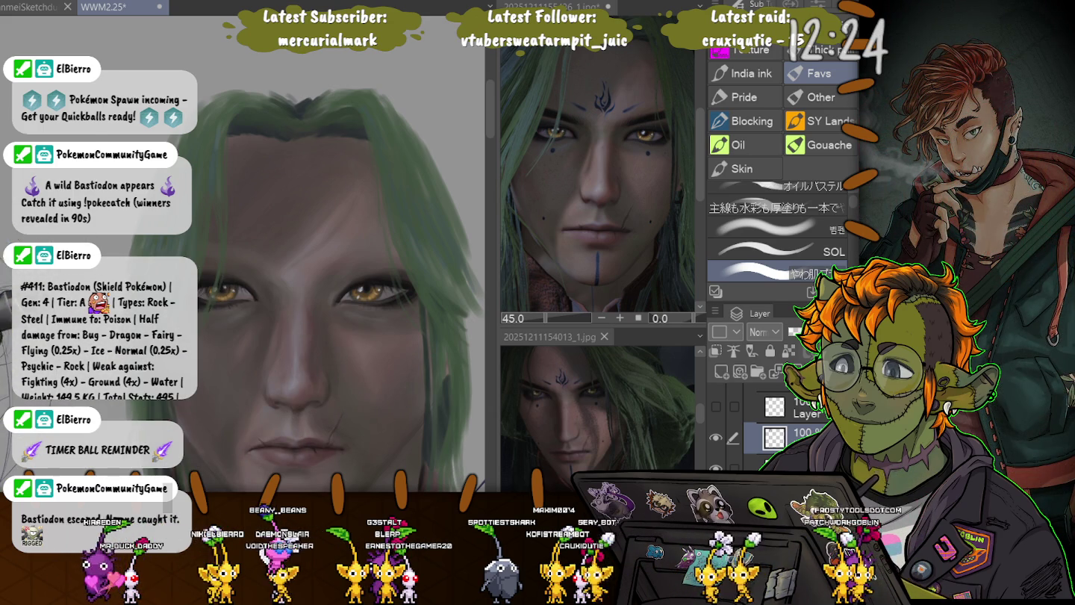
Zoom out over the face and green hair, then select the pencil brush group
scroll(336, 254, "down", 3)
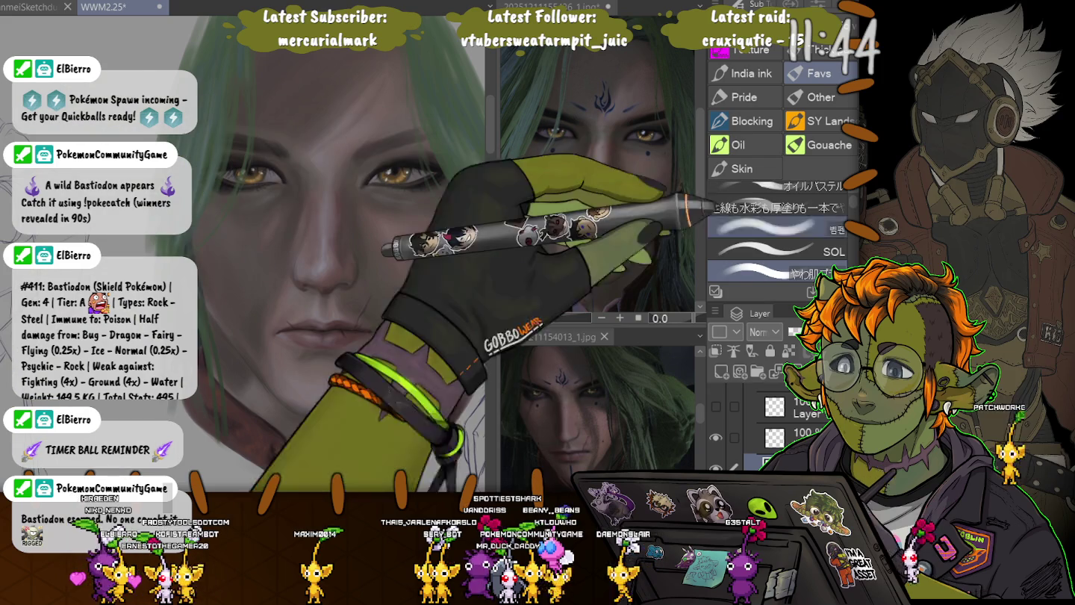
left_click(791, 179)
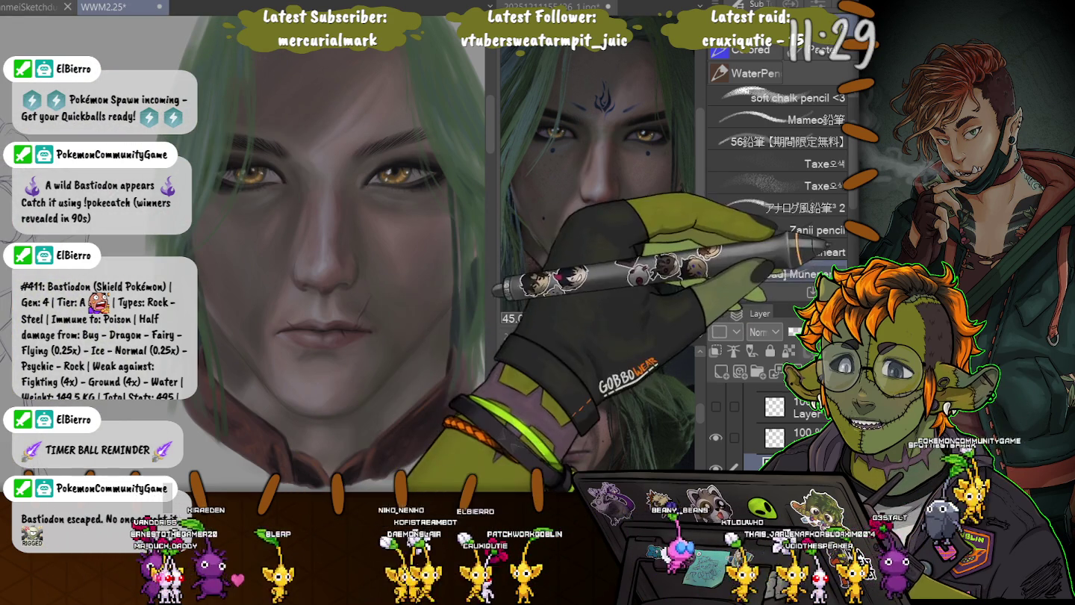
Move from the painting brushes to the Shading Blend tool for skin smoothing
key("b")
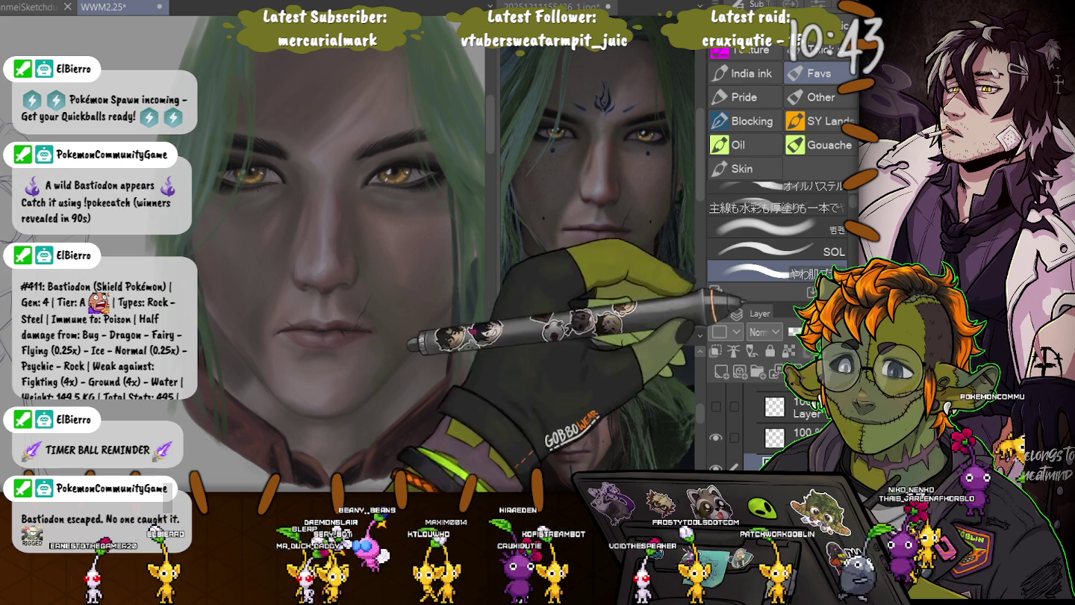
key("j")
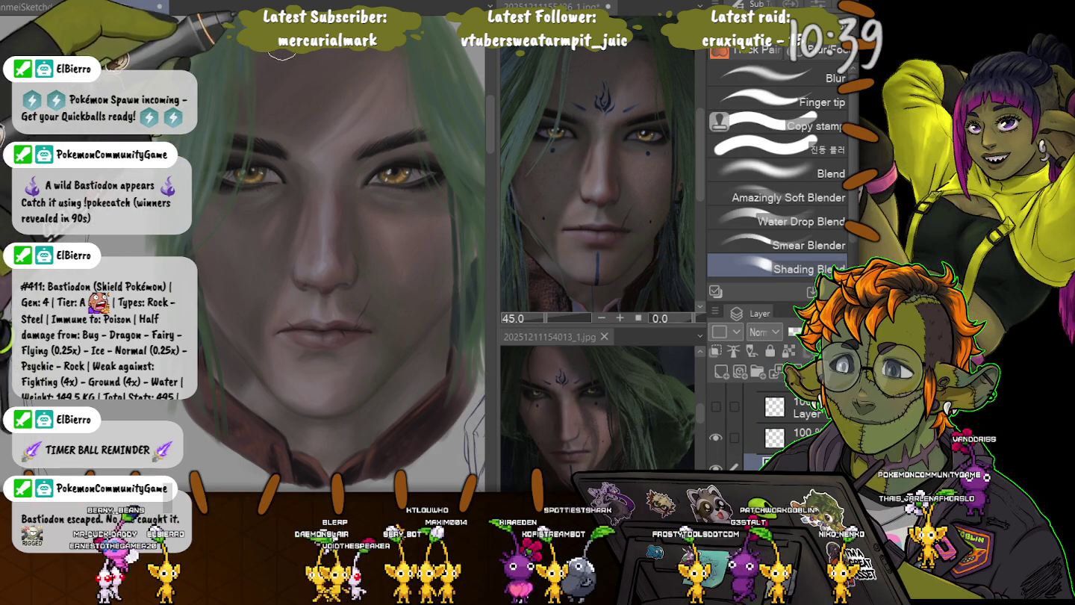
Blend the hair strands over the forehead, paint cheek shading, then return to Shading Blend
left_click_drag(289, 77, 274, 120)
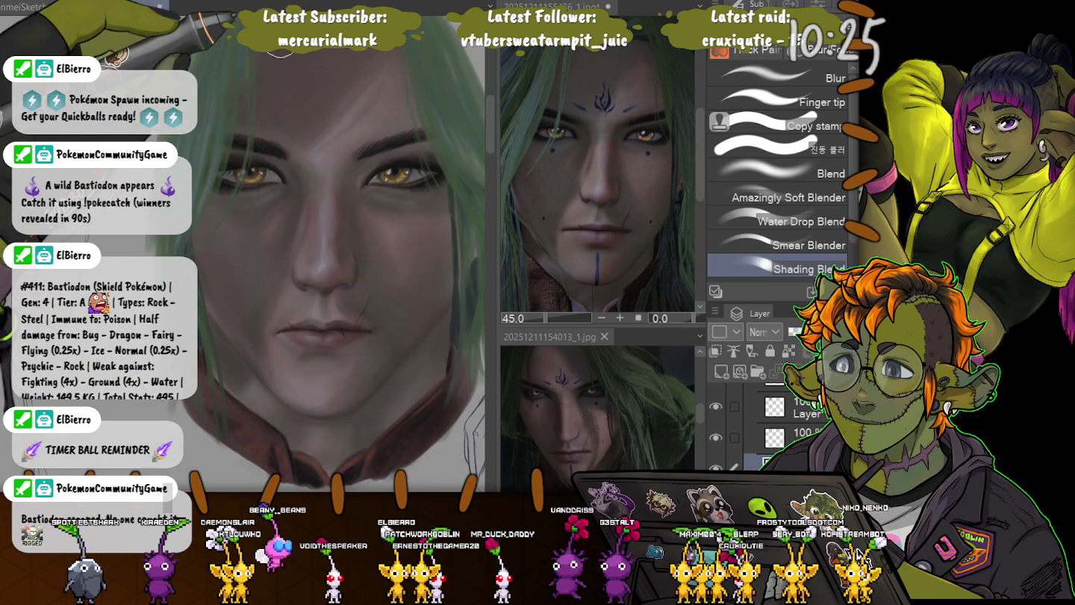
left_click_drag(238, 234, 271, 293)
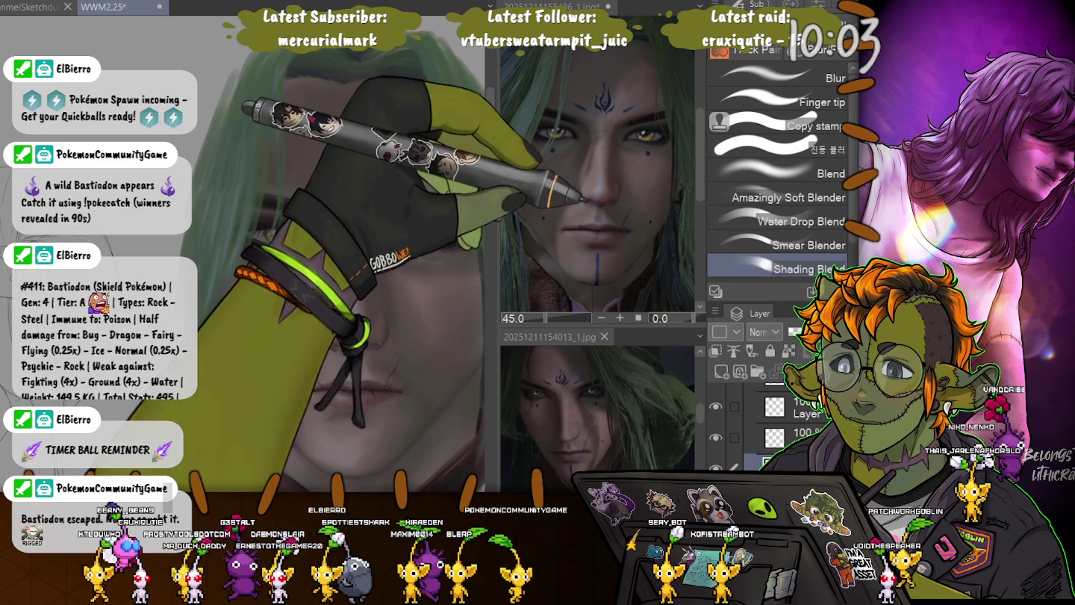
key("b")
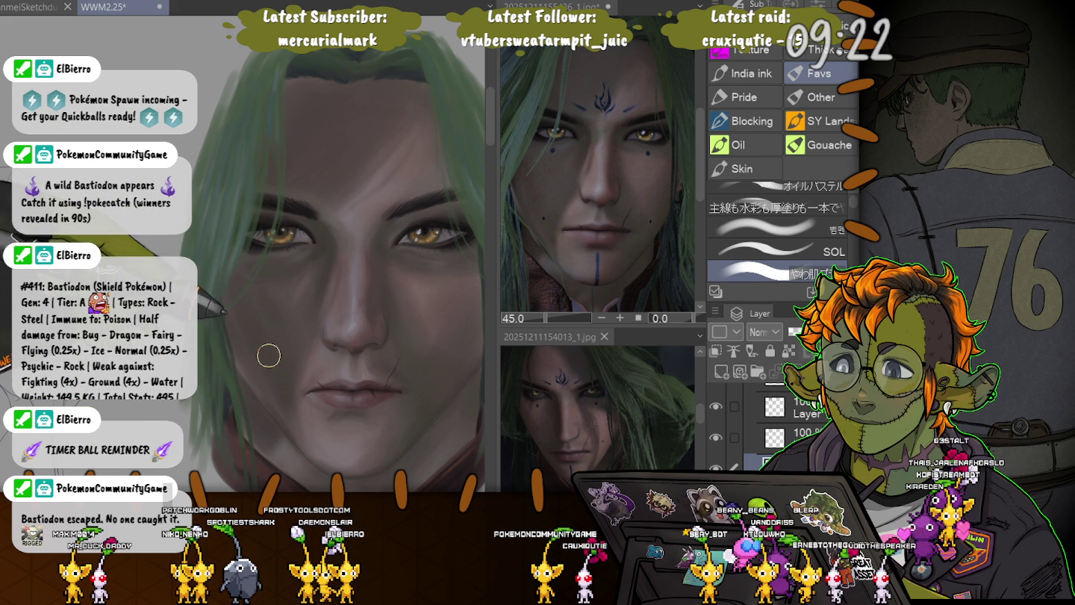
key("j")
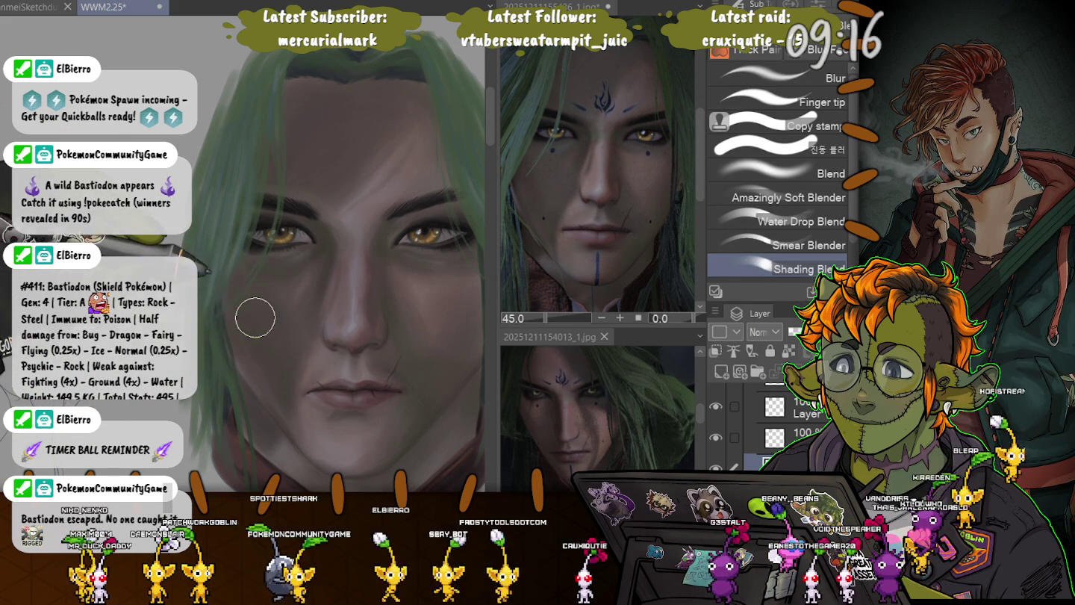
Return to the Favs painting brushes to add more cheek shading
key("b")
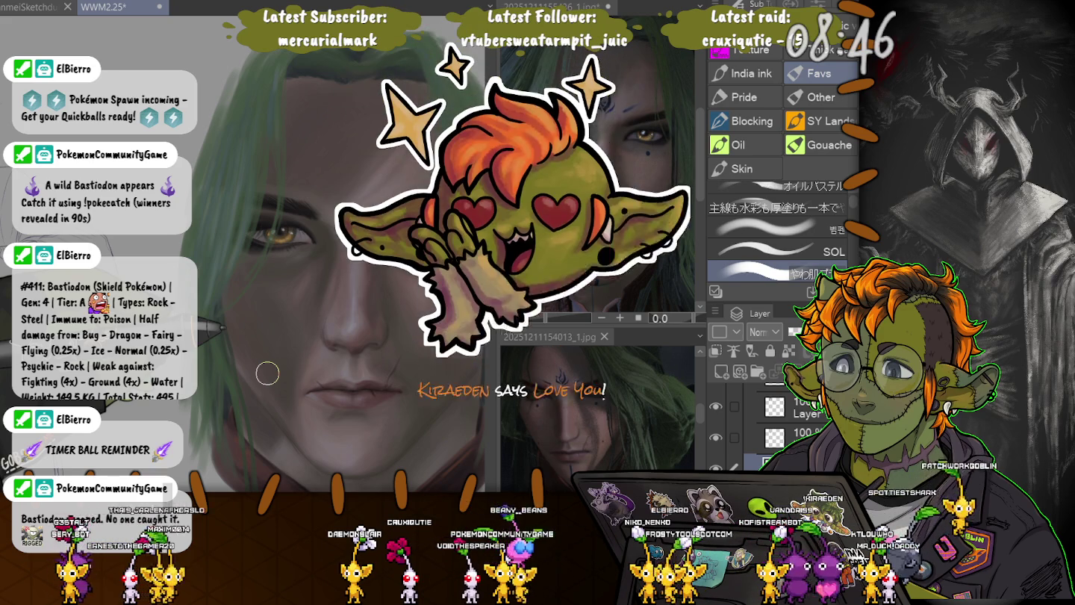
Save the portrait and blend the facial skin tones with the soft Shading Blend brush
key("ctrl+s")
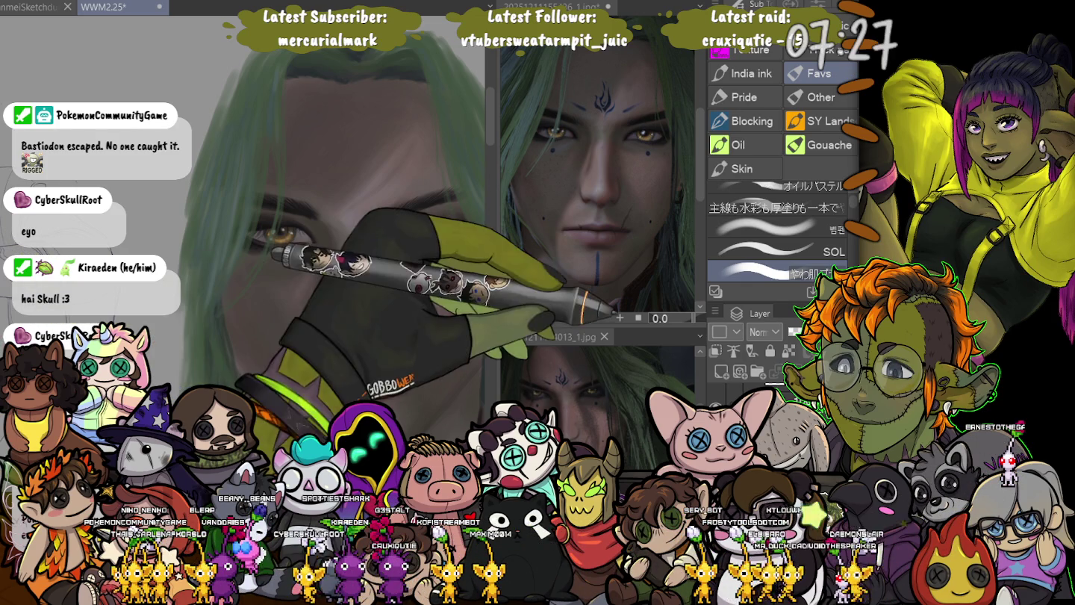
key("j")
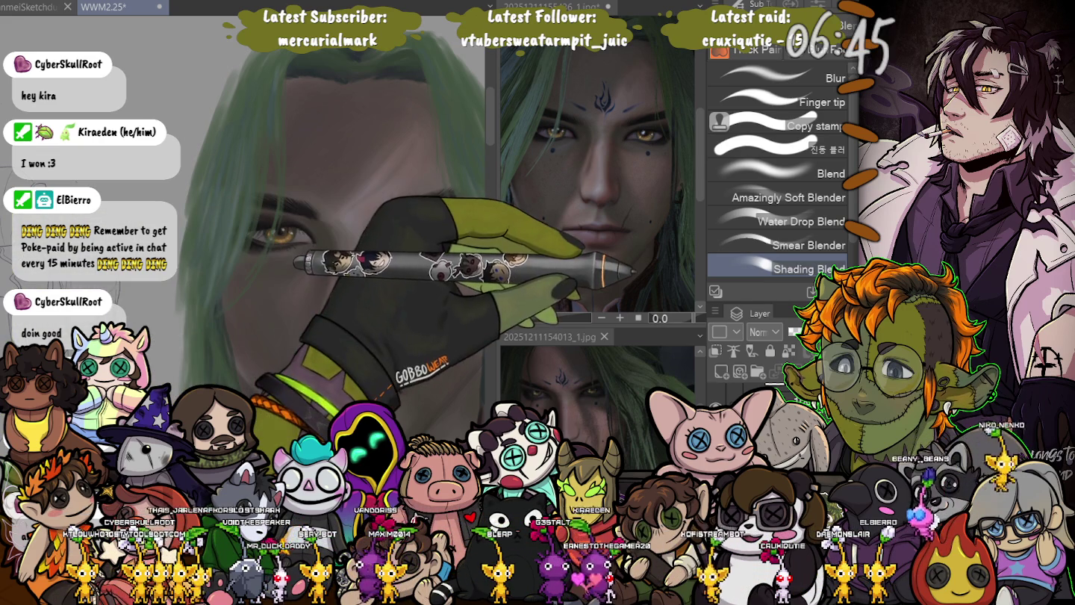
left_click(747, 49)
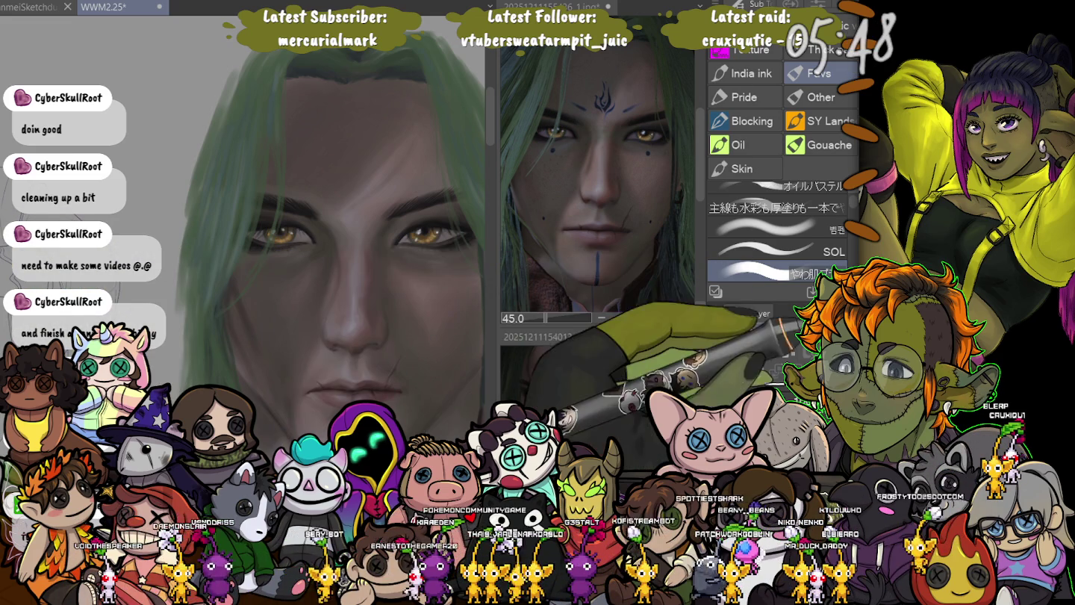
Smooth the cheek beside the nose with Shading Blend, then return to the Favs brushes
key("j")
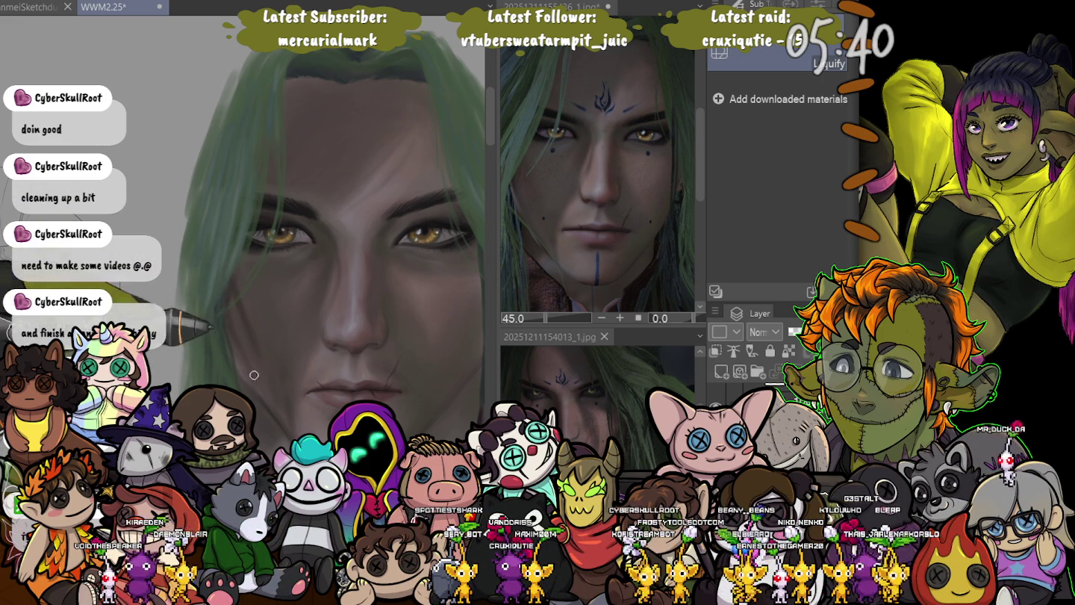
key("j")
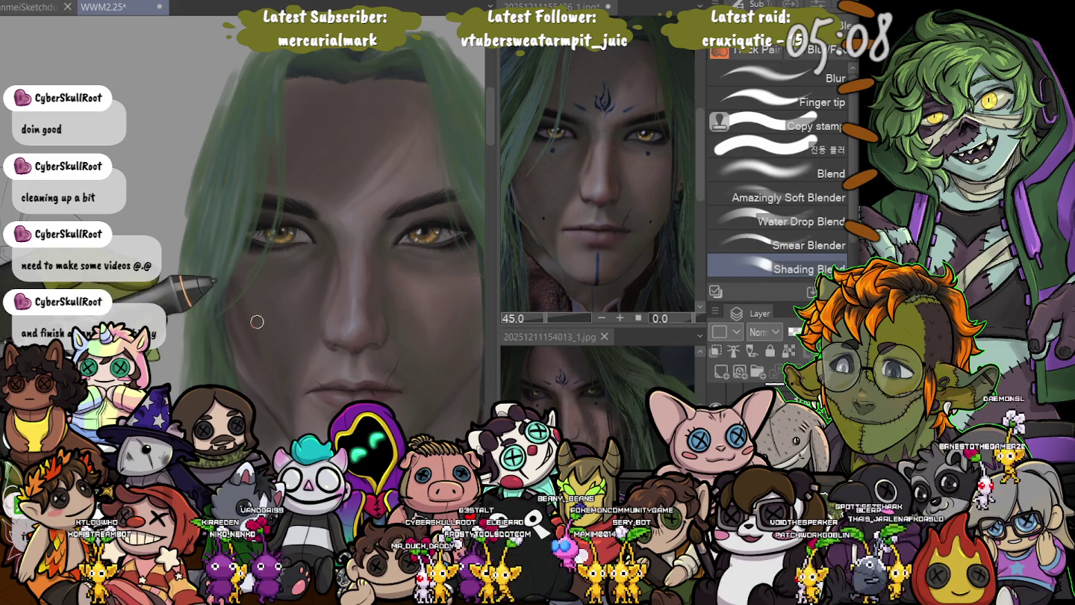
key("b")
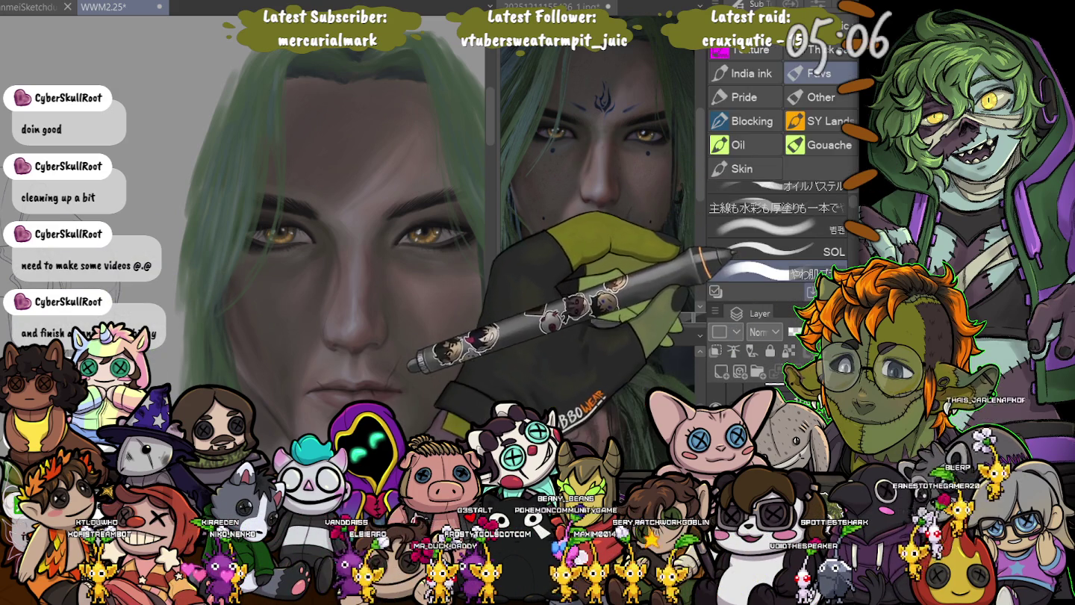
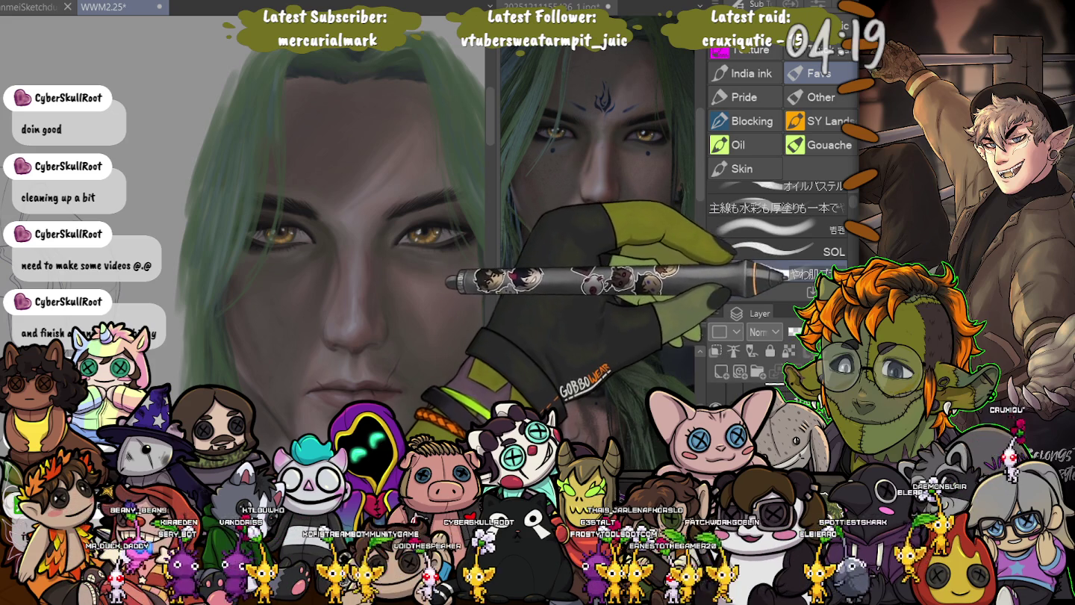
Select the Pecas freckle brush from the Skin brush set and bring both eyes into view
left_click(743, 169)
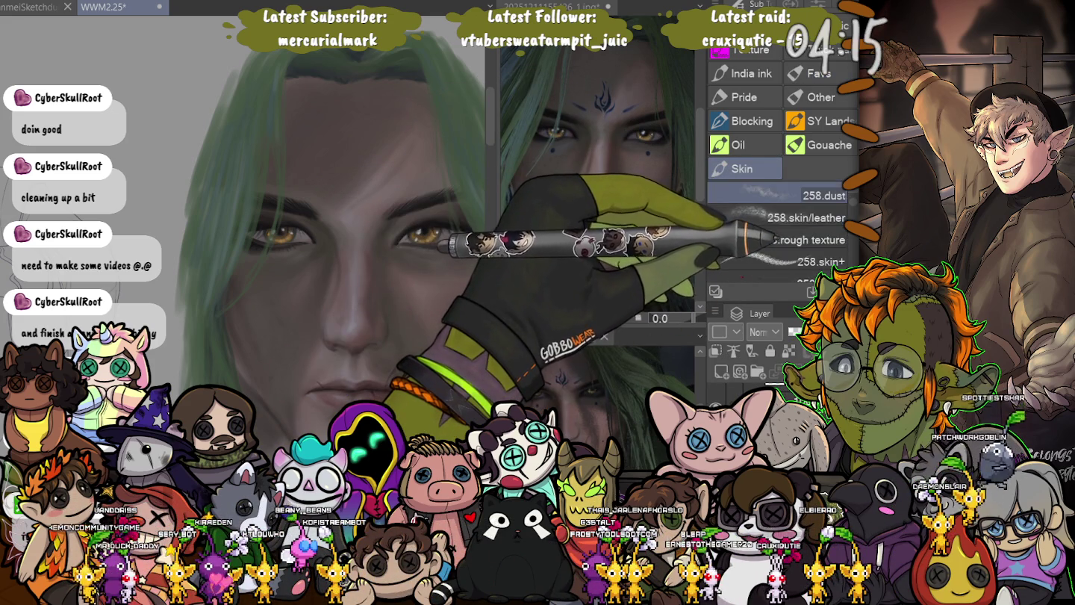
scroll(780, 228, "down", 3)
scroll(780, 228, "down", 1)
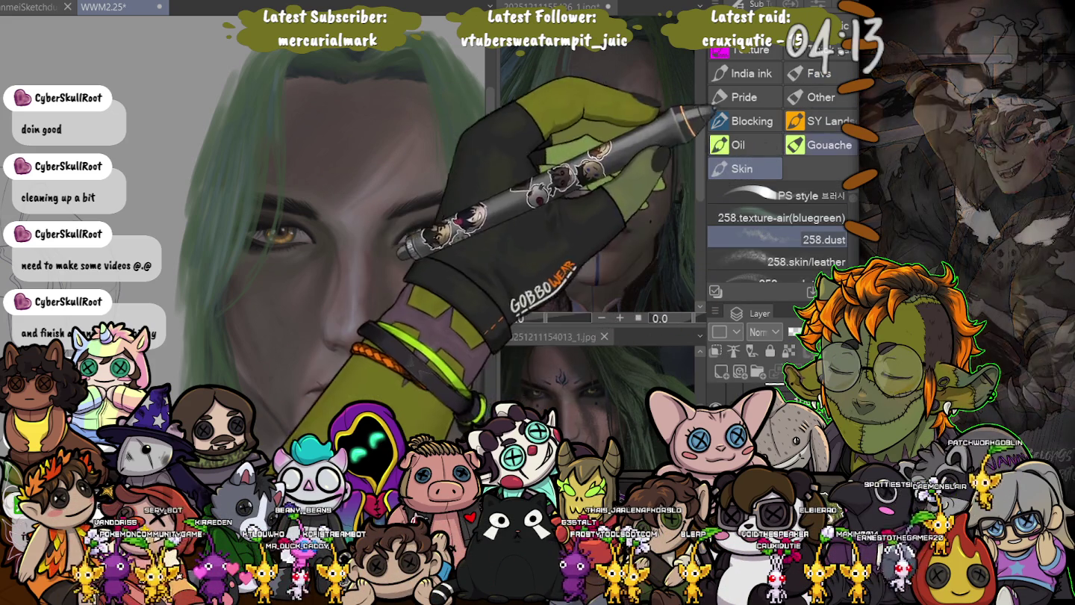
scroll(780, 224, "down", 5)
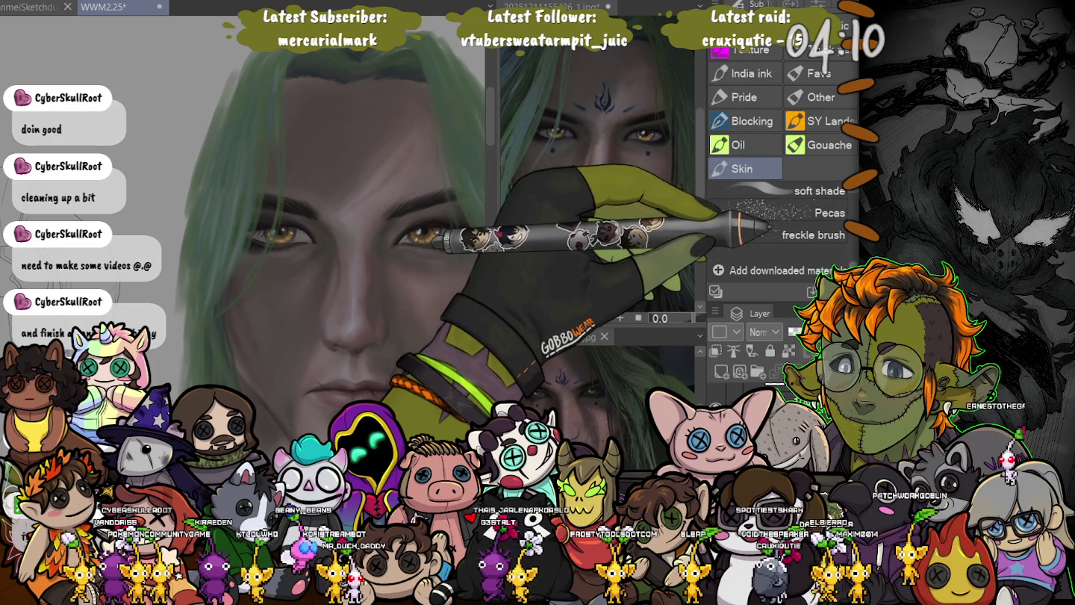
left_click(776, 212)
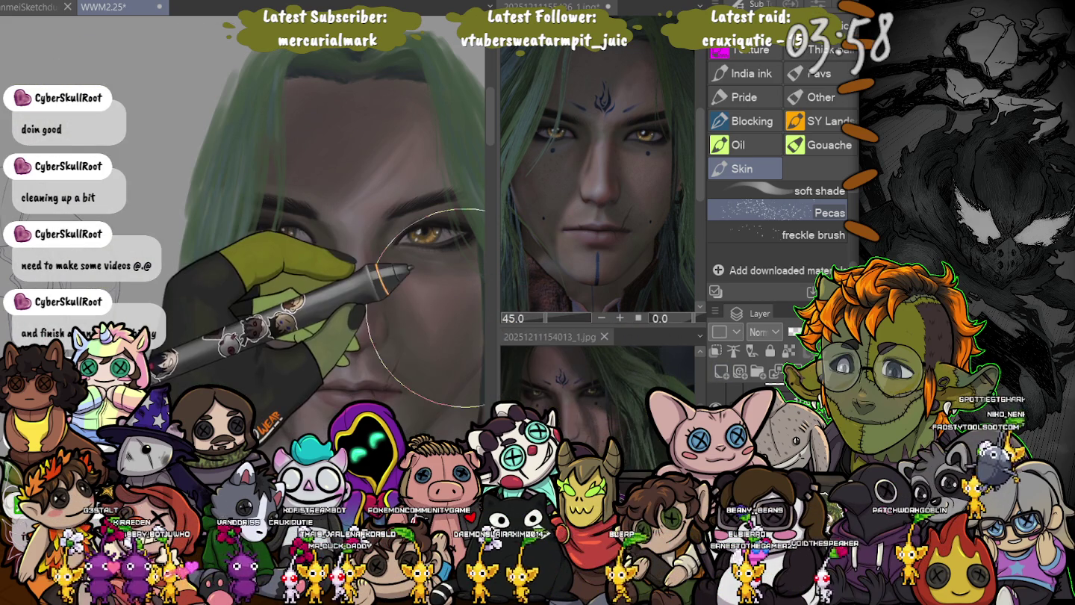
left_click_drag(409, 271, 211, 257)
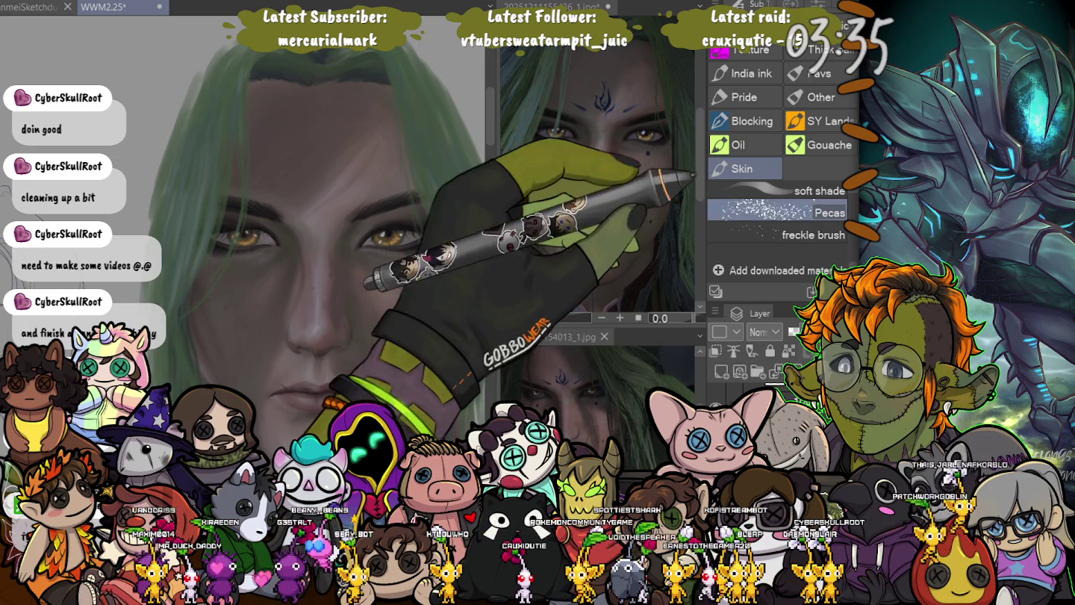
Switch to the freckle brush and roughly double its size
left_click(776, 233)
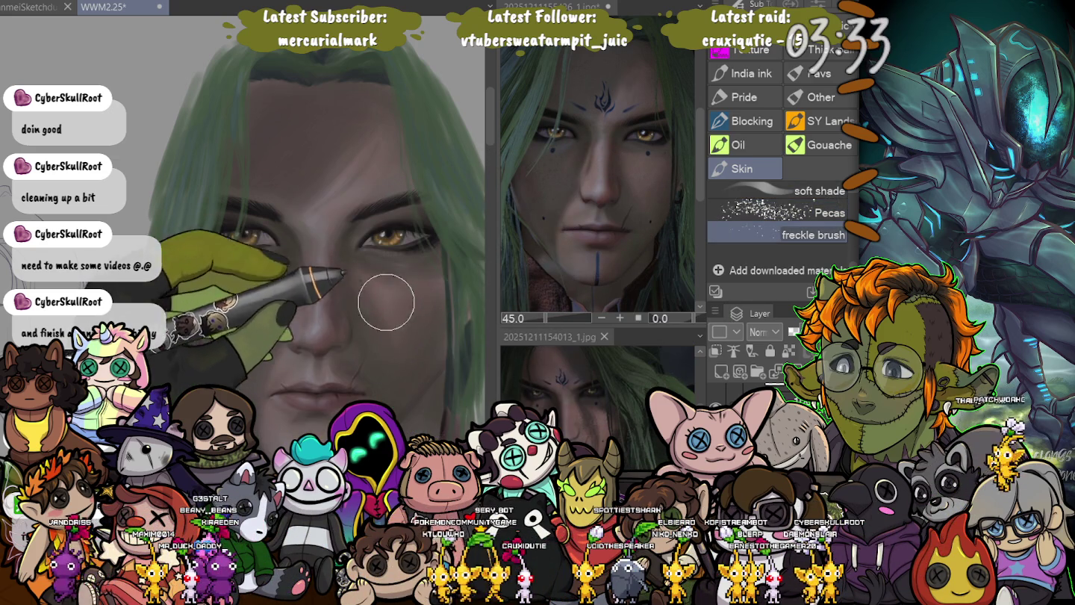
key("bracketright")
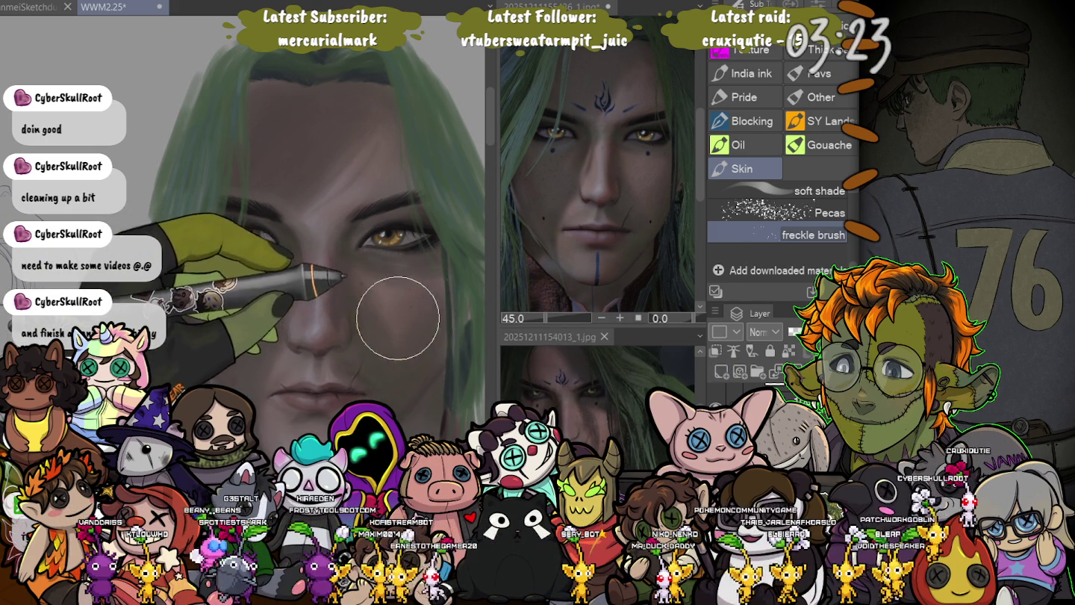
key("bracketright")
key("bracketright")
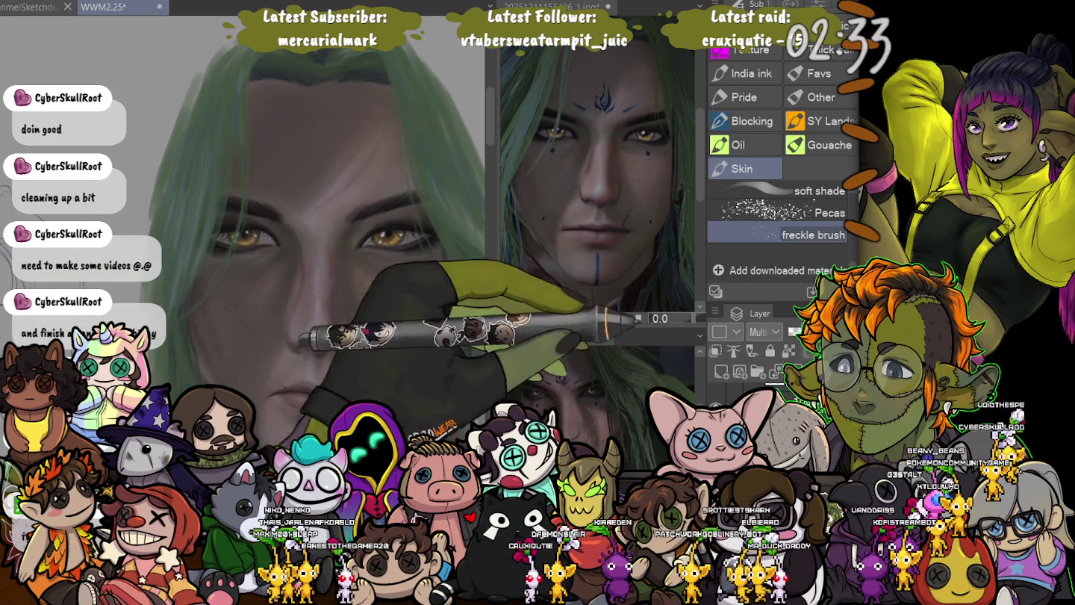
Stipple freckles across the left cheek with the Pecas brush, then zoom out and enlarge the brush
left_click(776, 212)
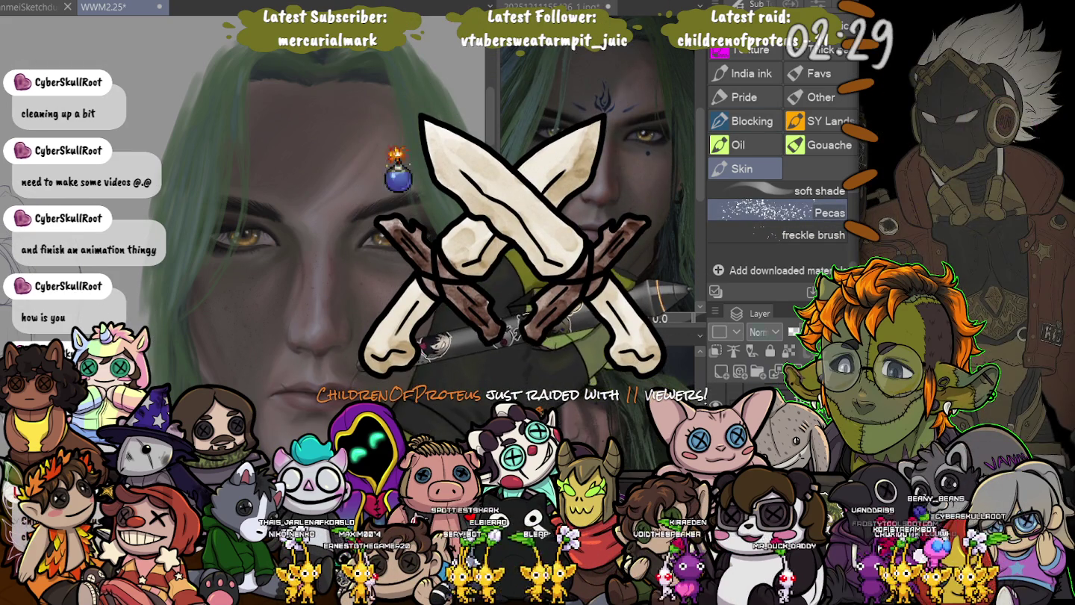
left_click_drag(287, 242, 351, 265)
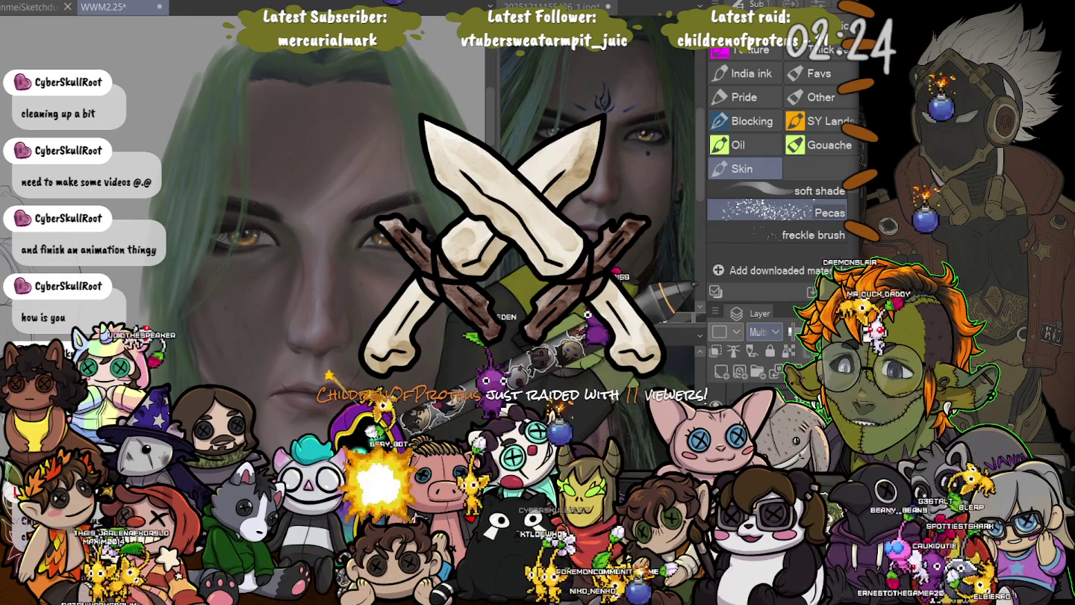
key("ctrl+minus")
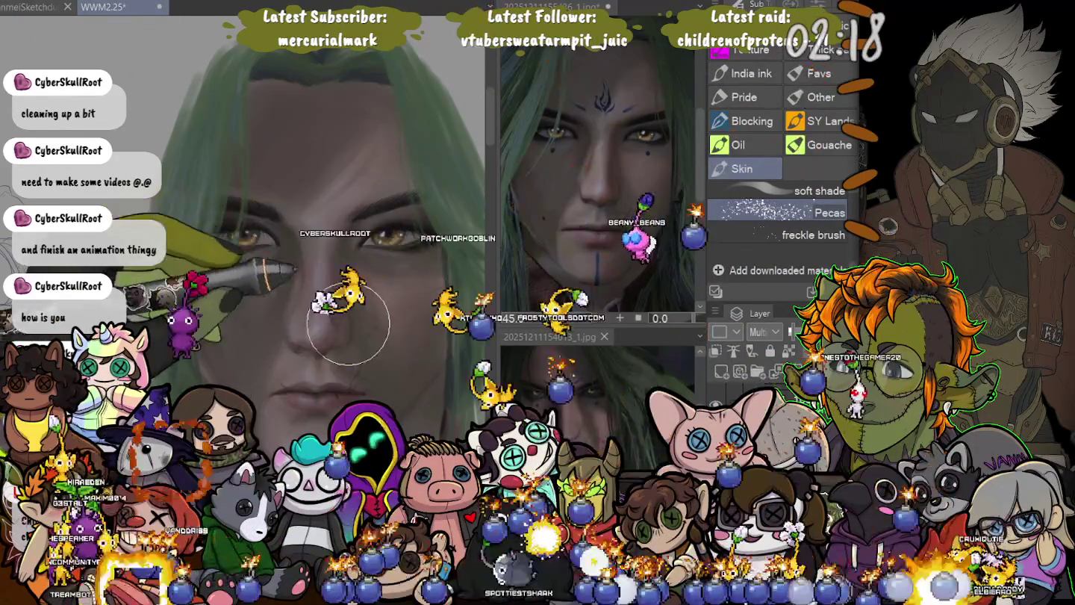
key("bracketright")
key("bracketright")
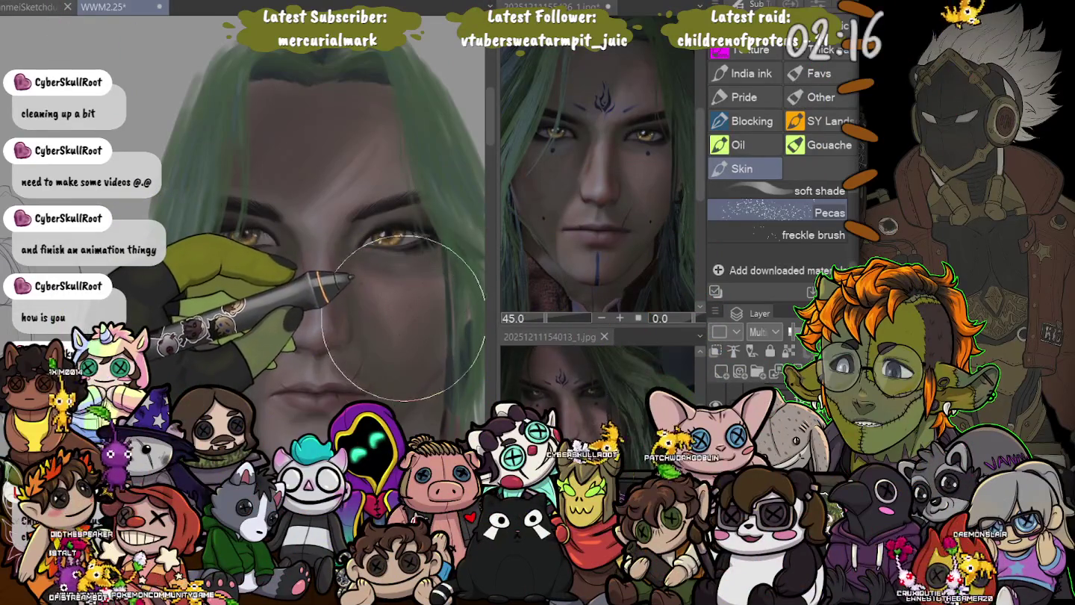
key("bracketright")
key("bracketright")
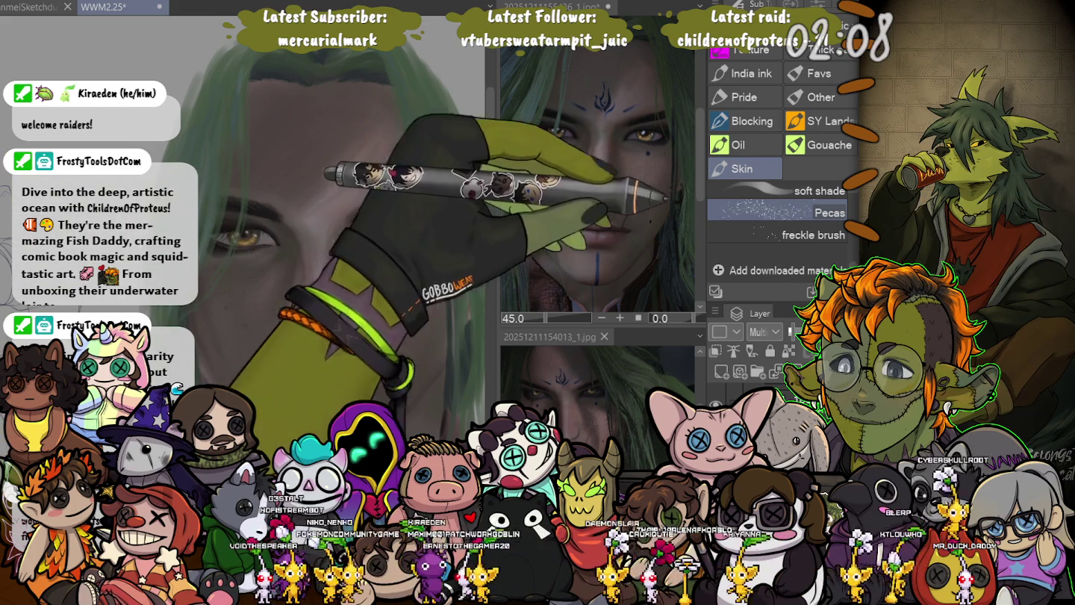
Stipple texture from forehead to left eye, then reselect Pecas and set the layer to Multiply
key("period")
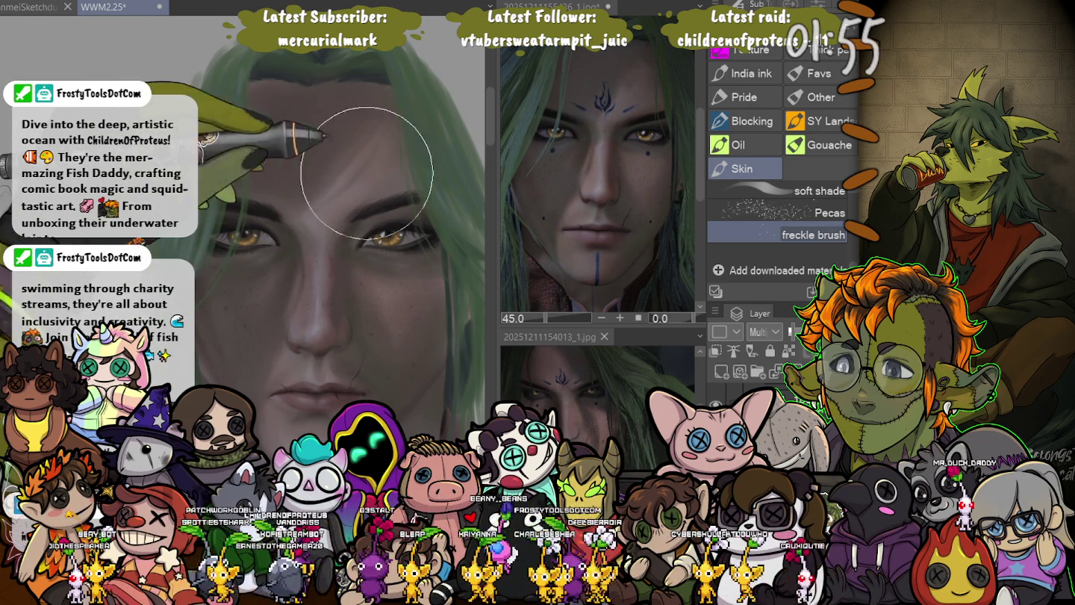
left_click_drag(359, 180, 258, 245)
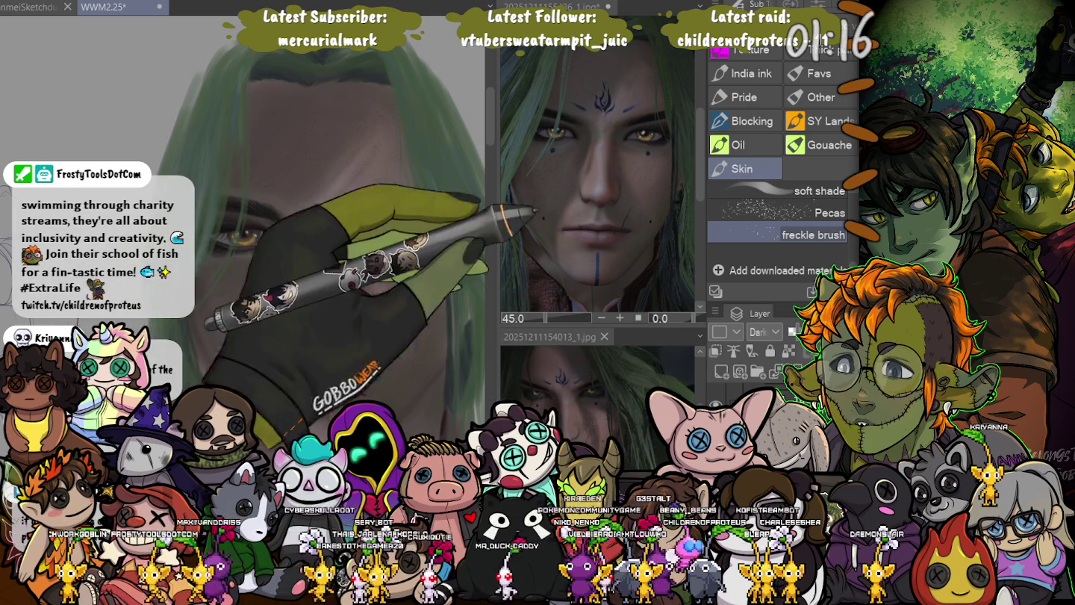
left_click(777, 212)
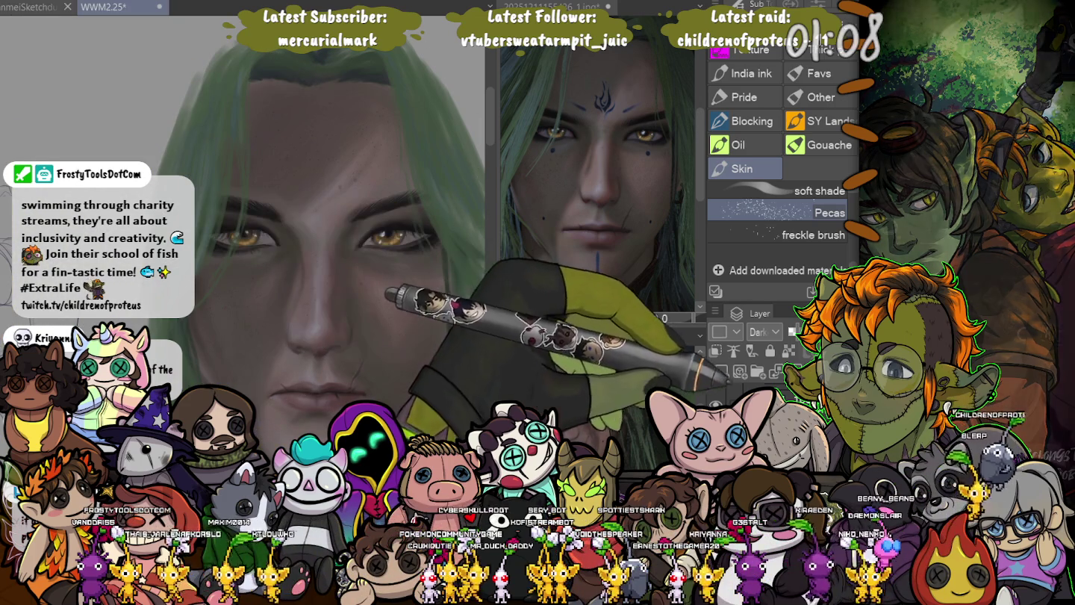
left_click(762, 331)
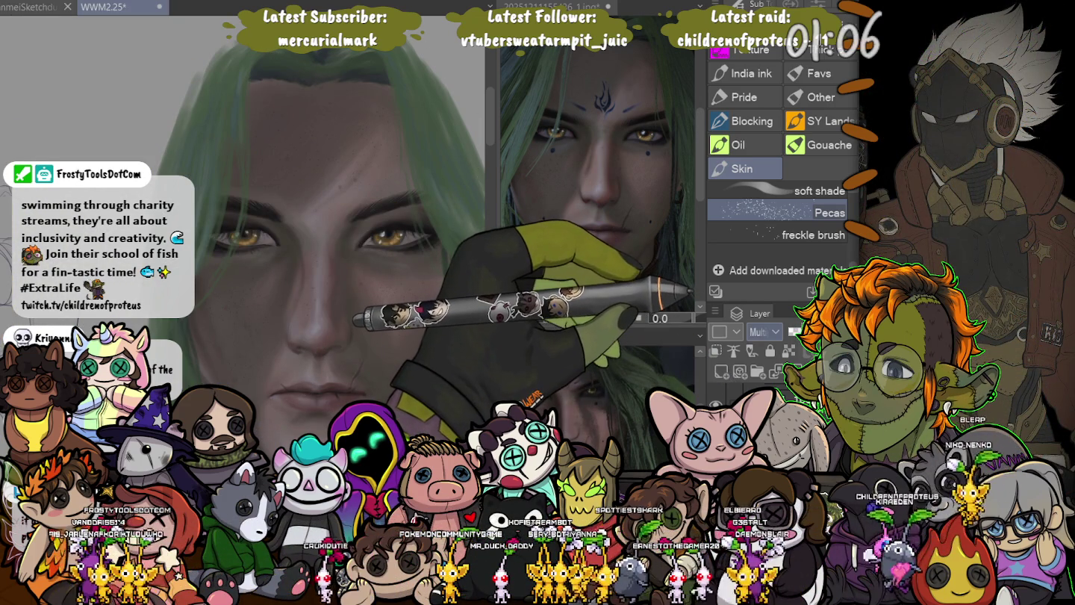